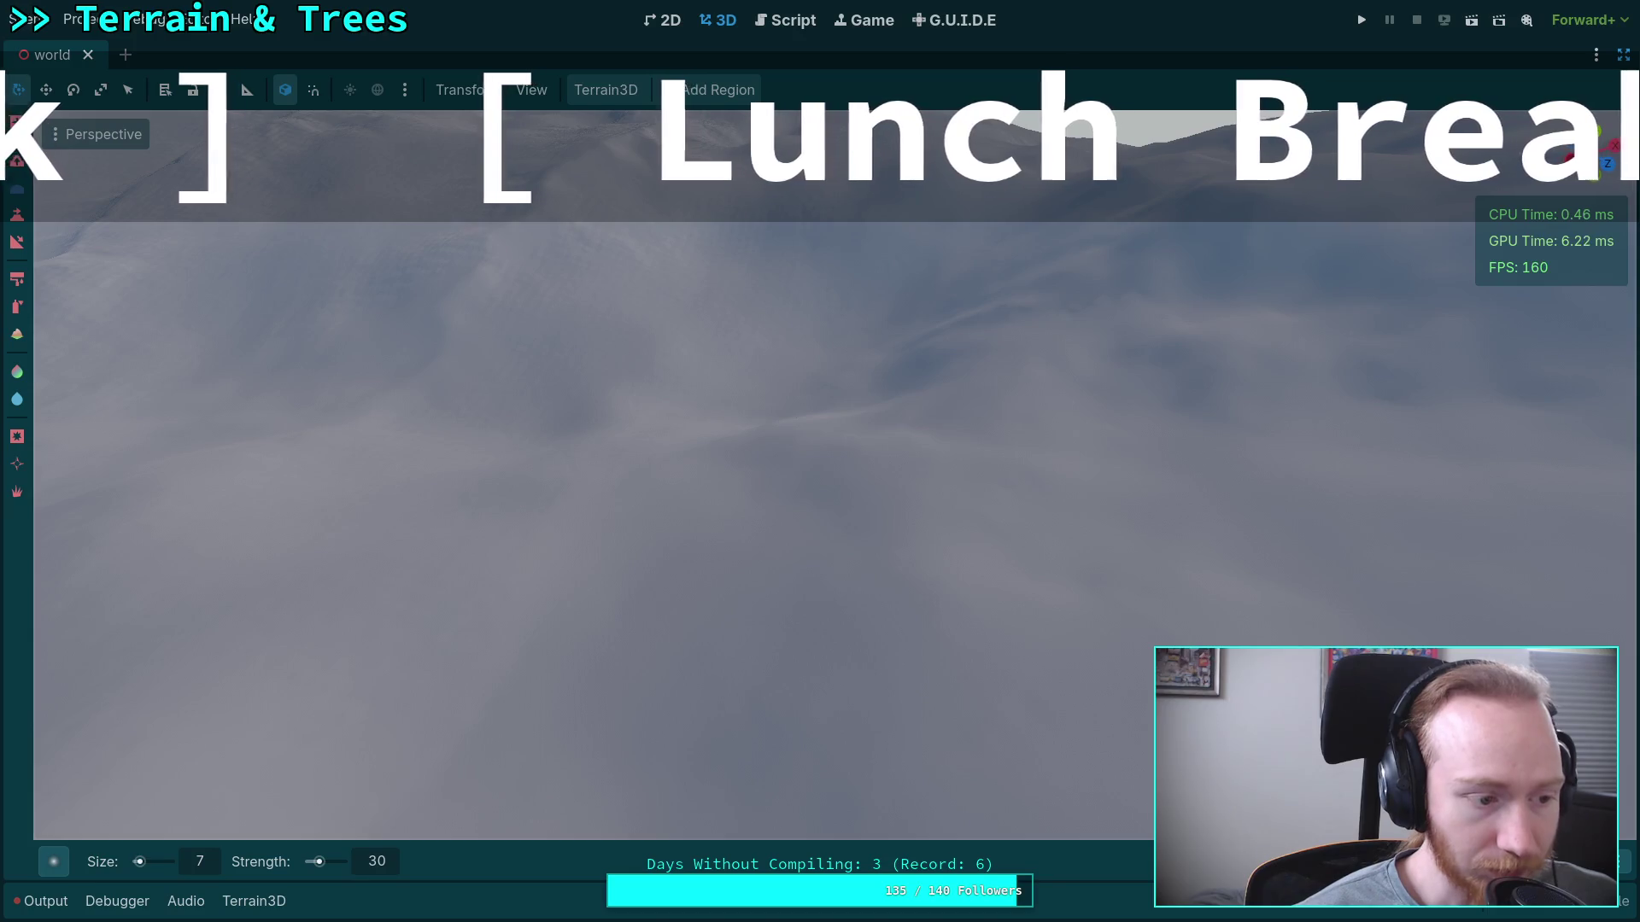
# Switch from the Godot terrain scene to the browser showing the zombie-game GitHub repository.
pyautogui.press('super+3')
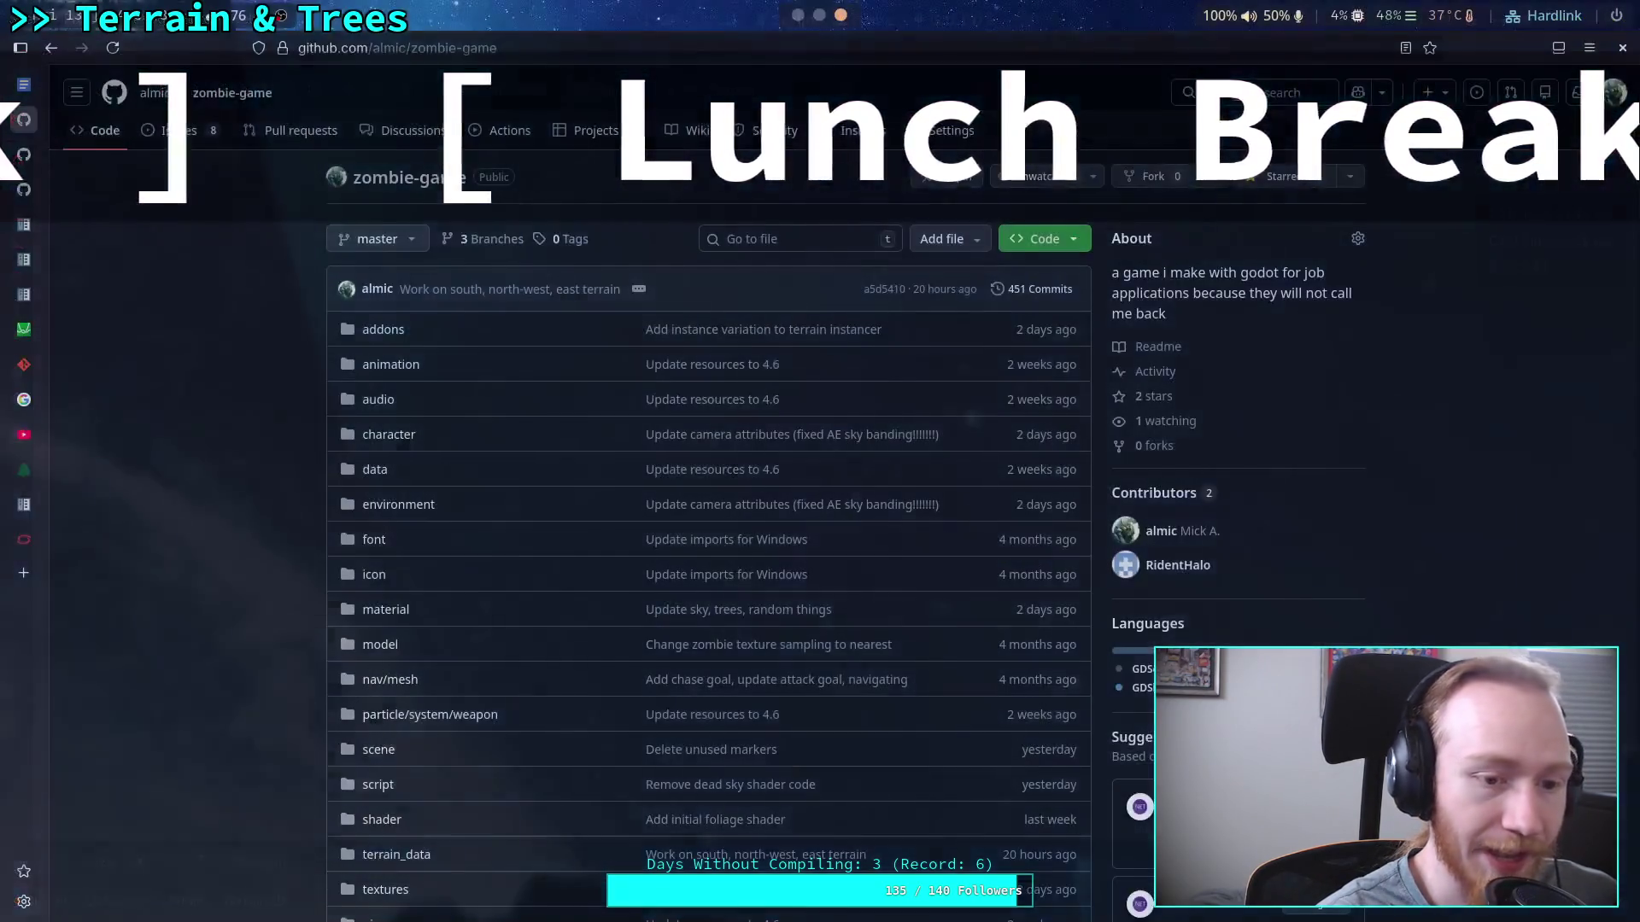
# Load the pasted Road to Vostok early access trailer link in a new browser tab.
pyautogui.click(35, 582)
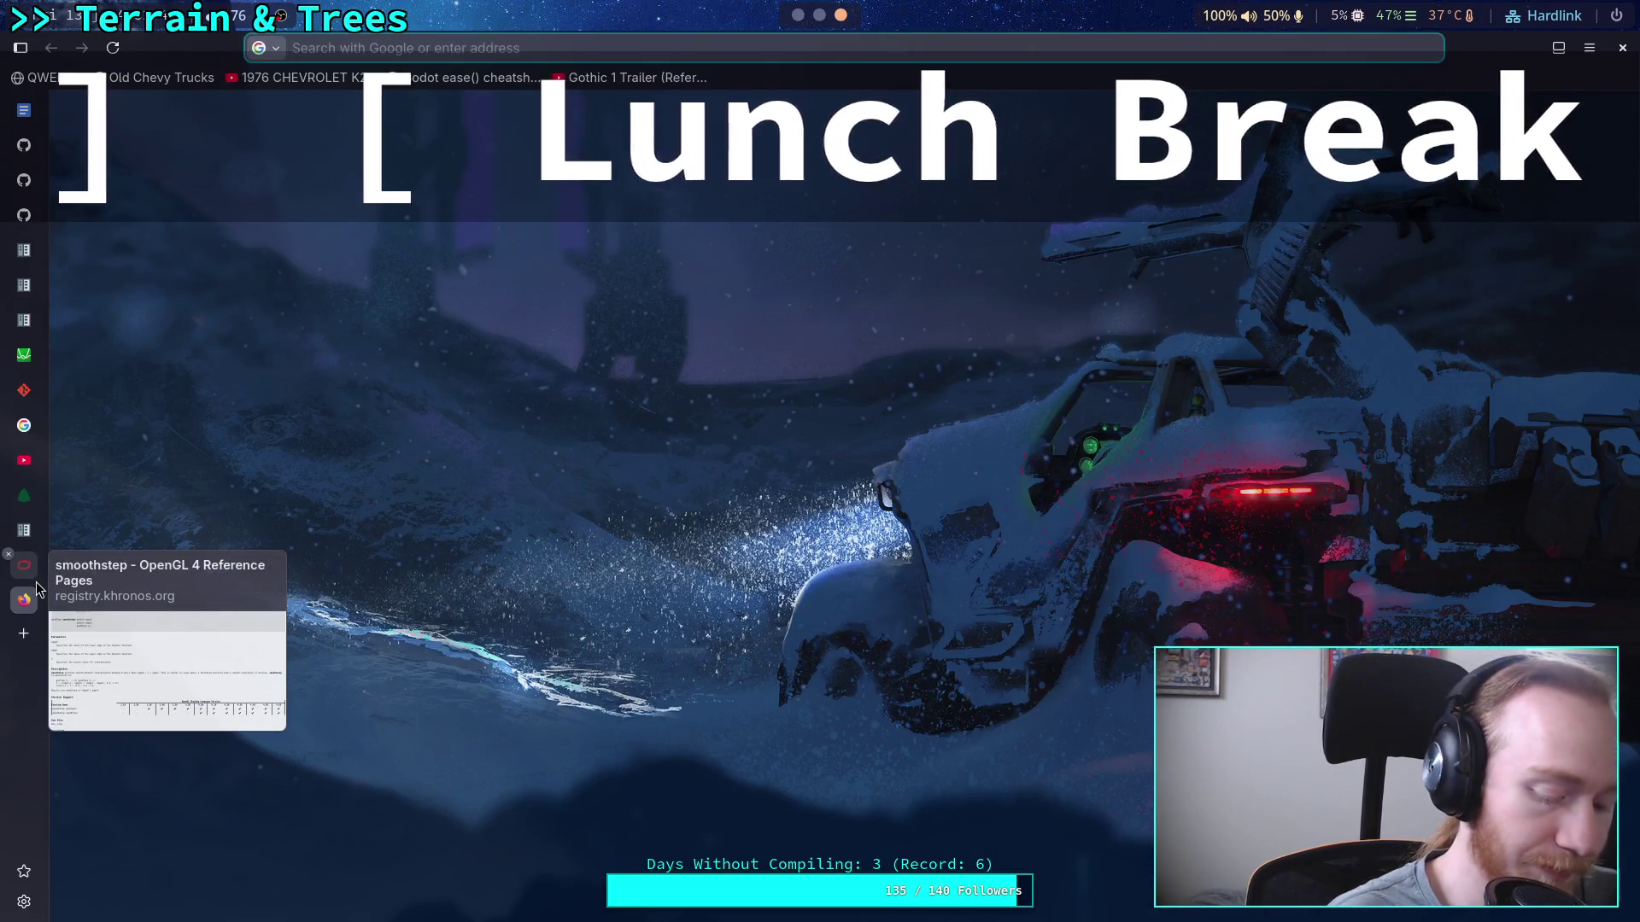
pyautogui.write('https://youtu.be/OTFgTRsz43Q')
pyautogui.press('Return')
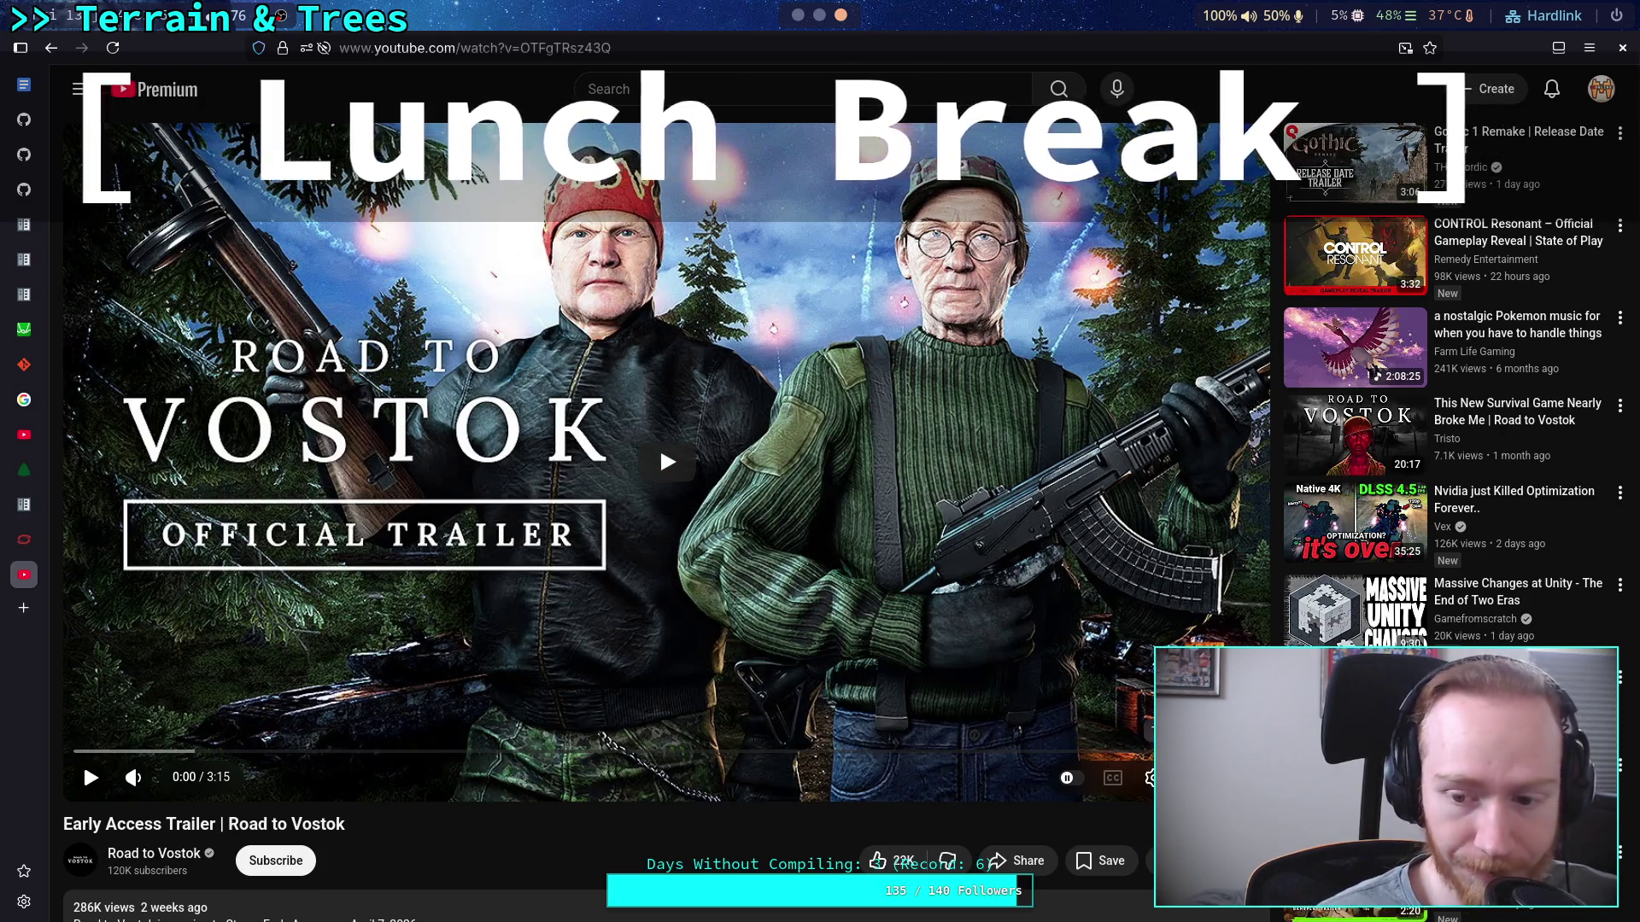
# Put the trailer in theater view and pause it right at its start.
pyautogui.press('t')
pyautogui.press('k')
pyautogui.click(651, 749)
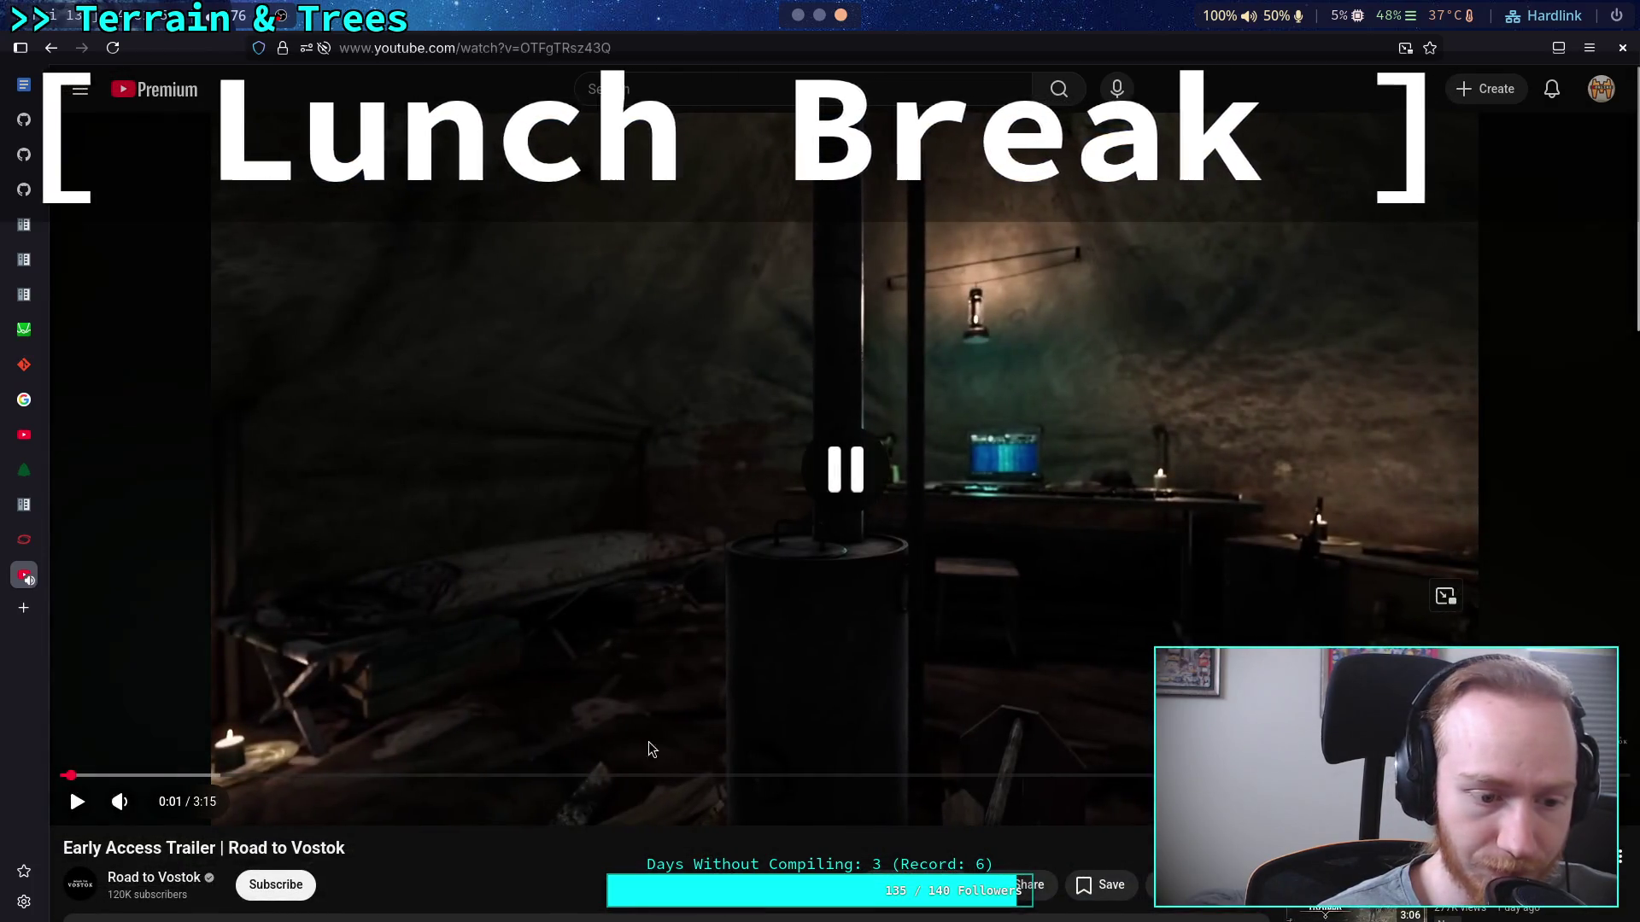
# Expand and collapse the trailer's description, then scroll back up to the player.
pyautogui.scroll(-2, 651, 749)
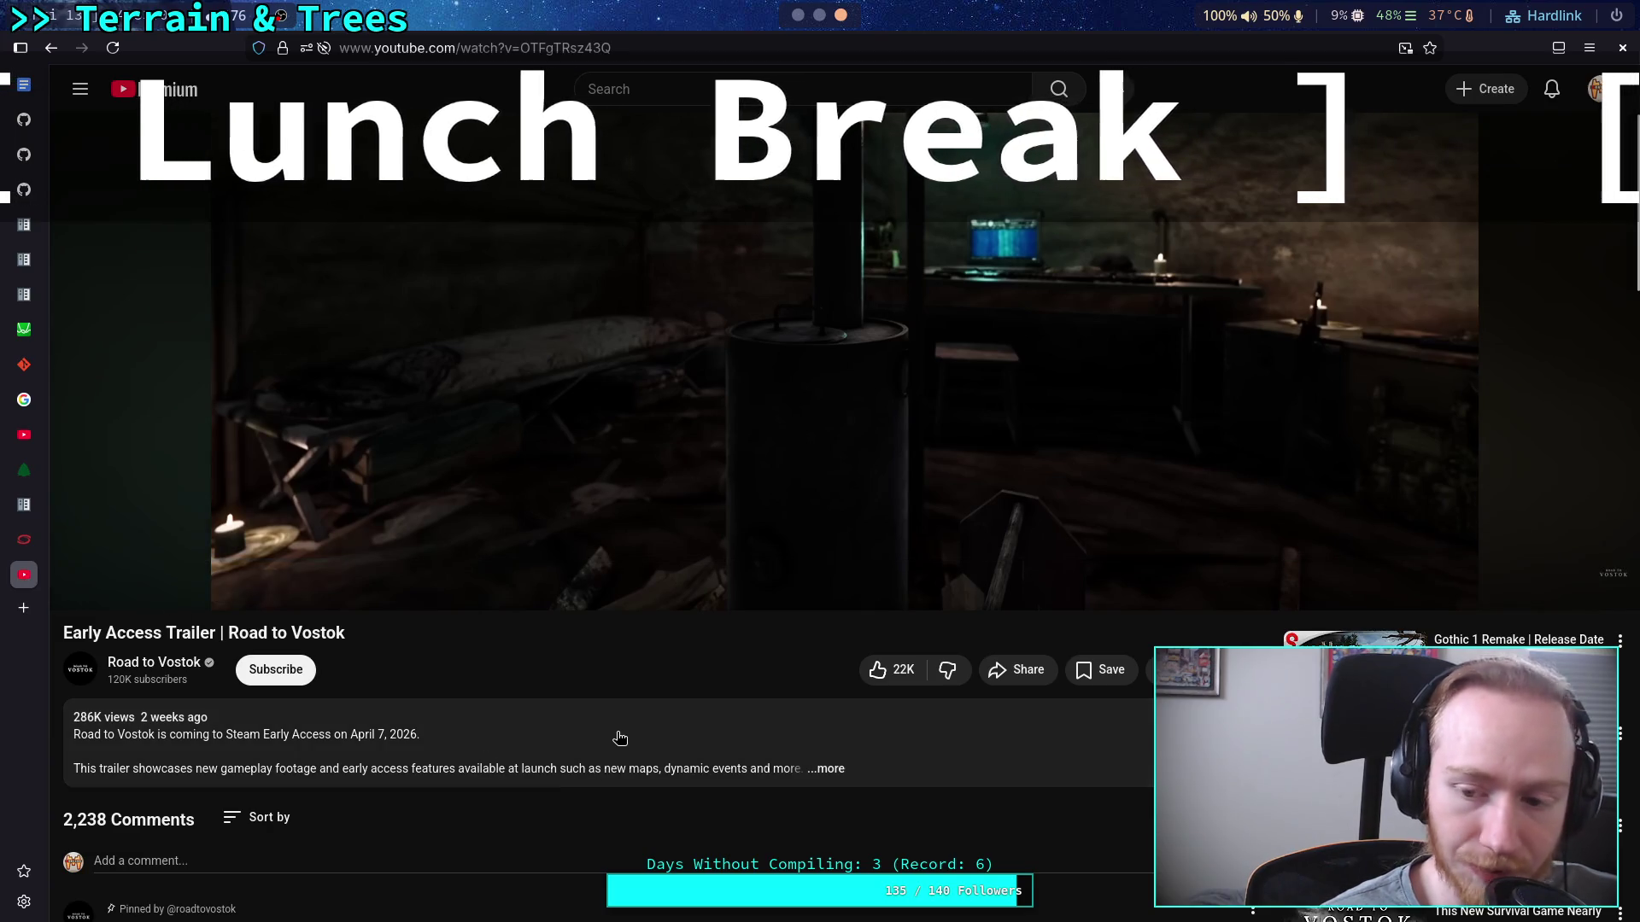
pyautogui.scroll(-2, 620, 738)
pyautogui.click(689, 664)
pyautogui.scroll(-5, 692, 656)
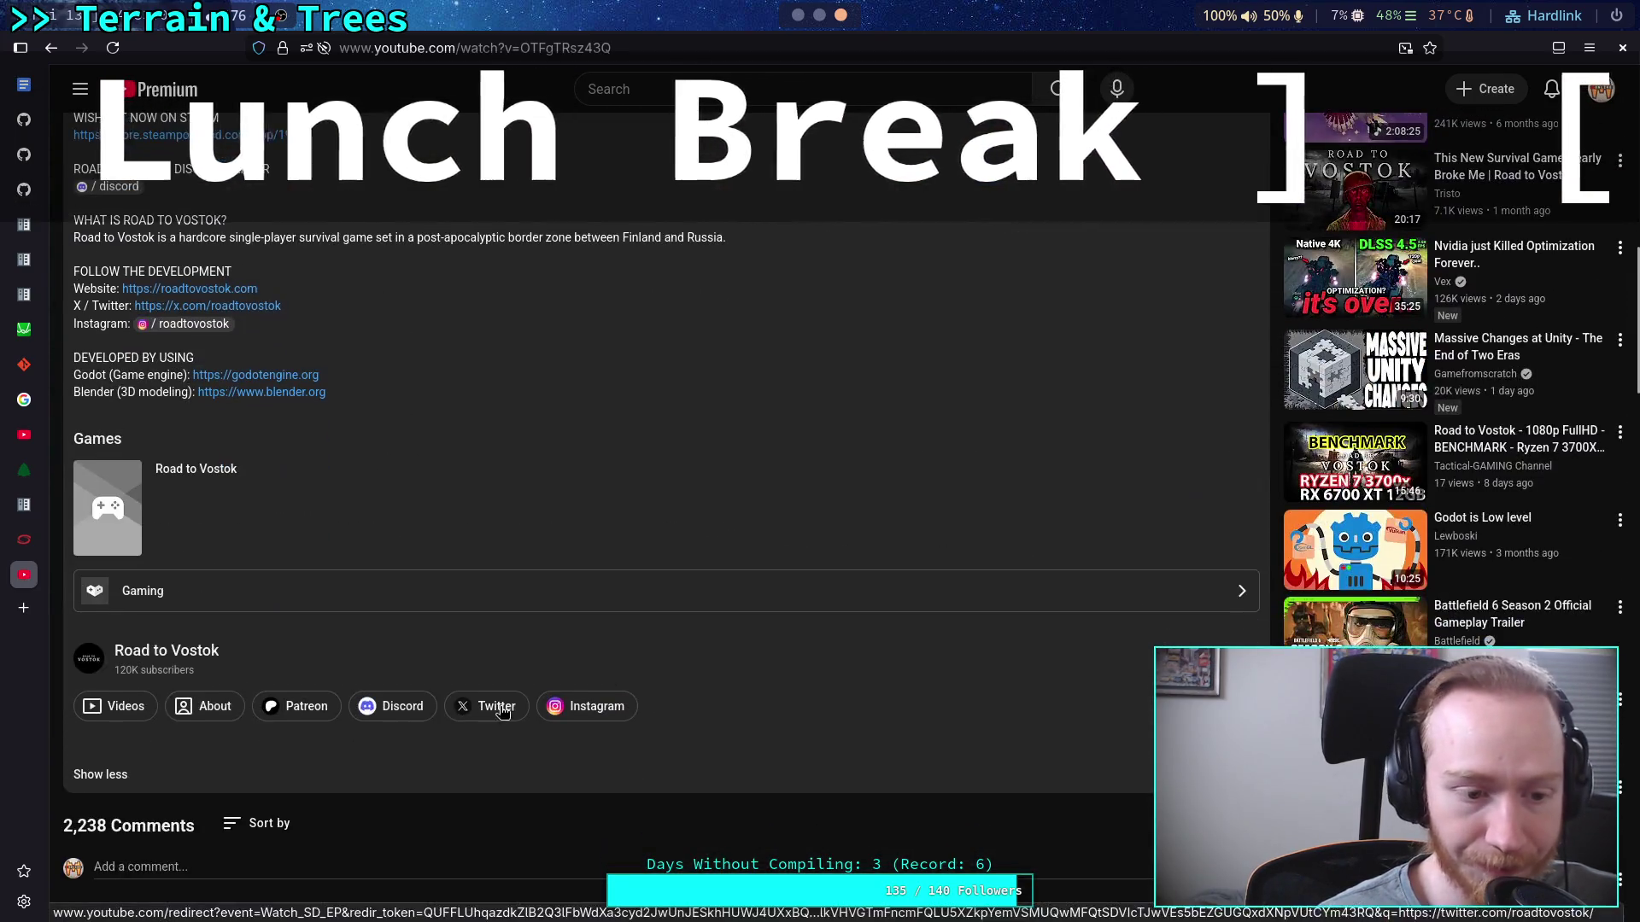
pyautogui.click(523, 726)
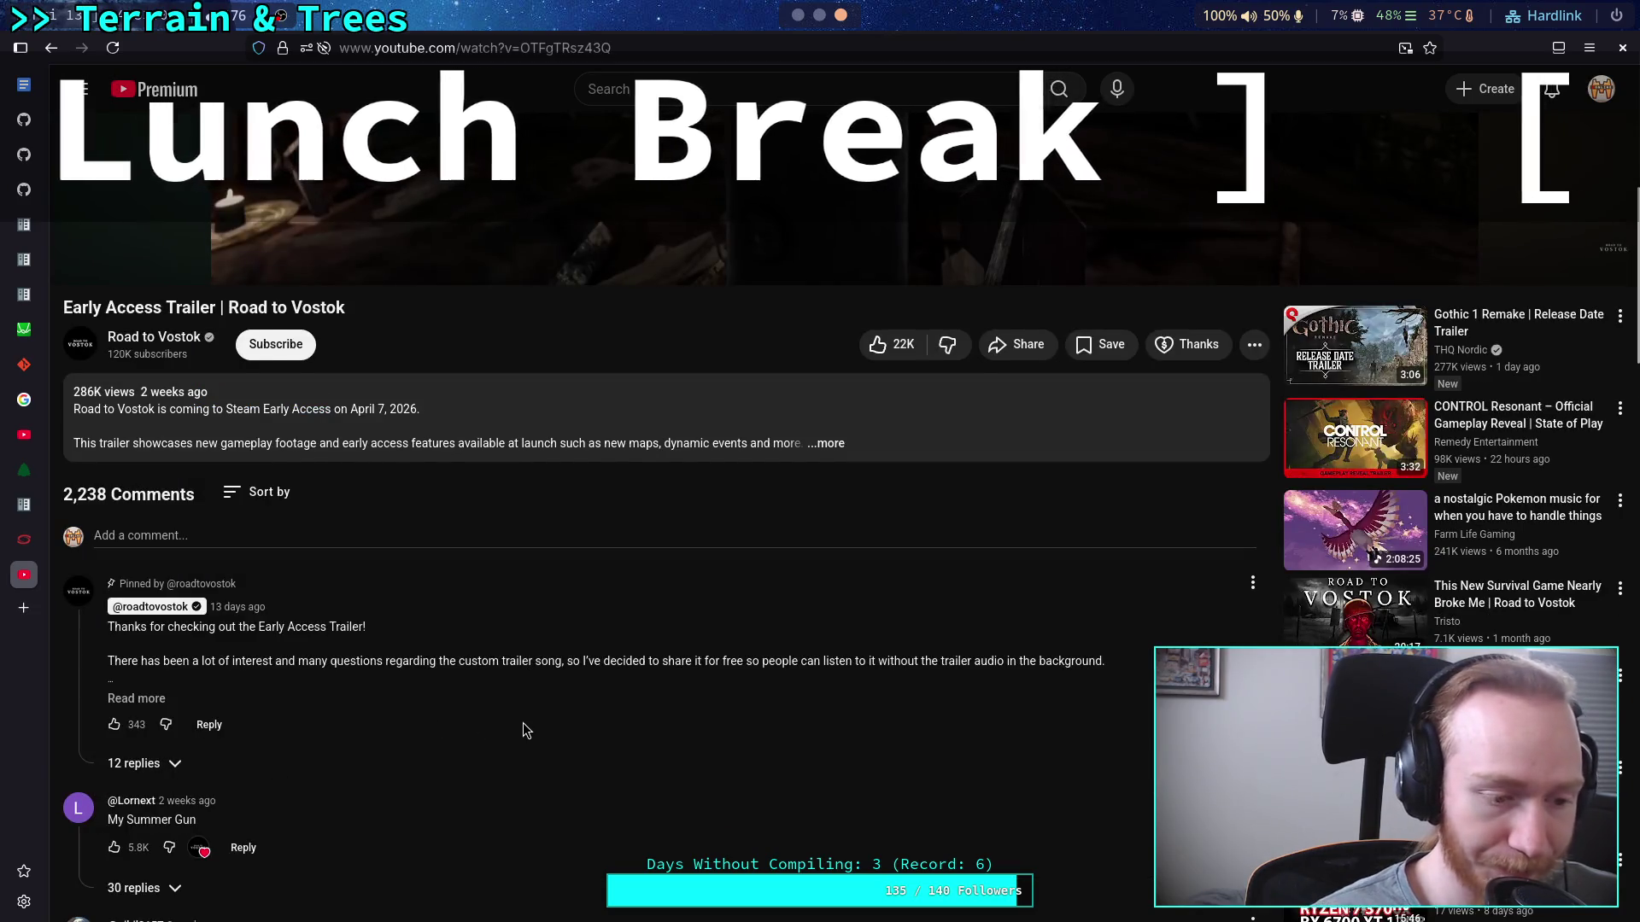
pyautogui.scroll(3, 523, 723)
pyautogui.scroll(-3, 540, 746)
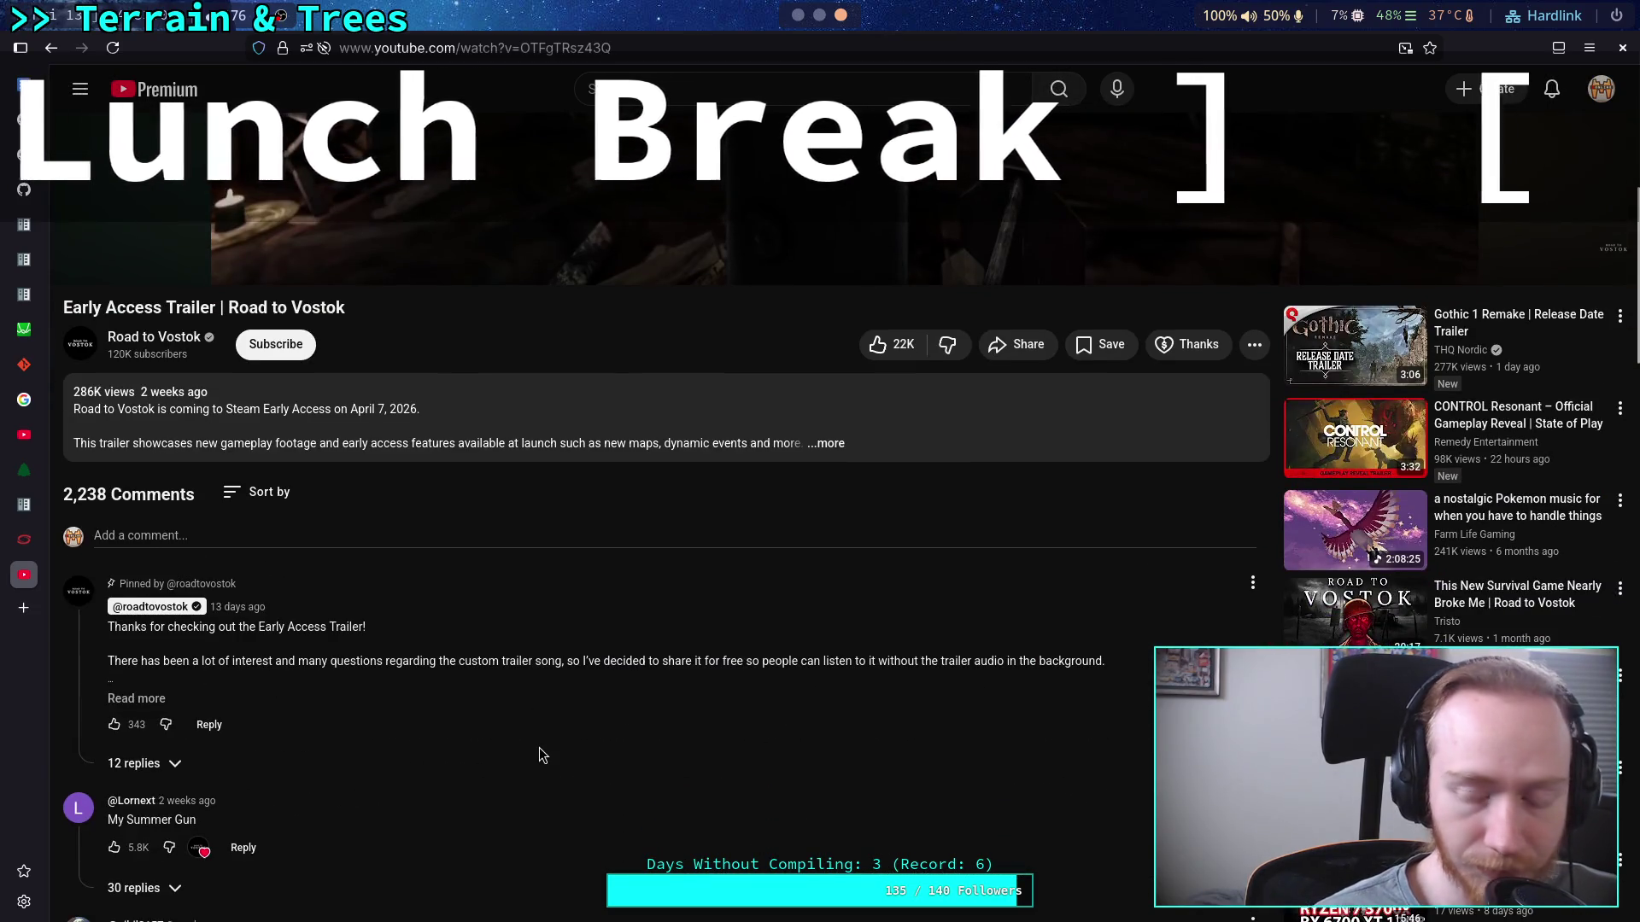
pyautogui.scroll(5, 540, 746)
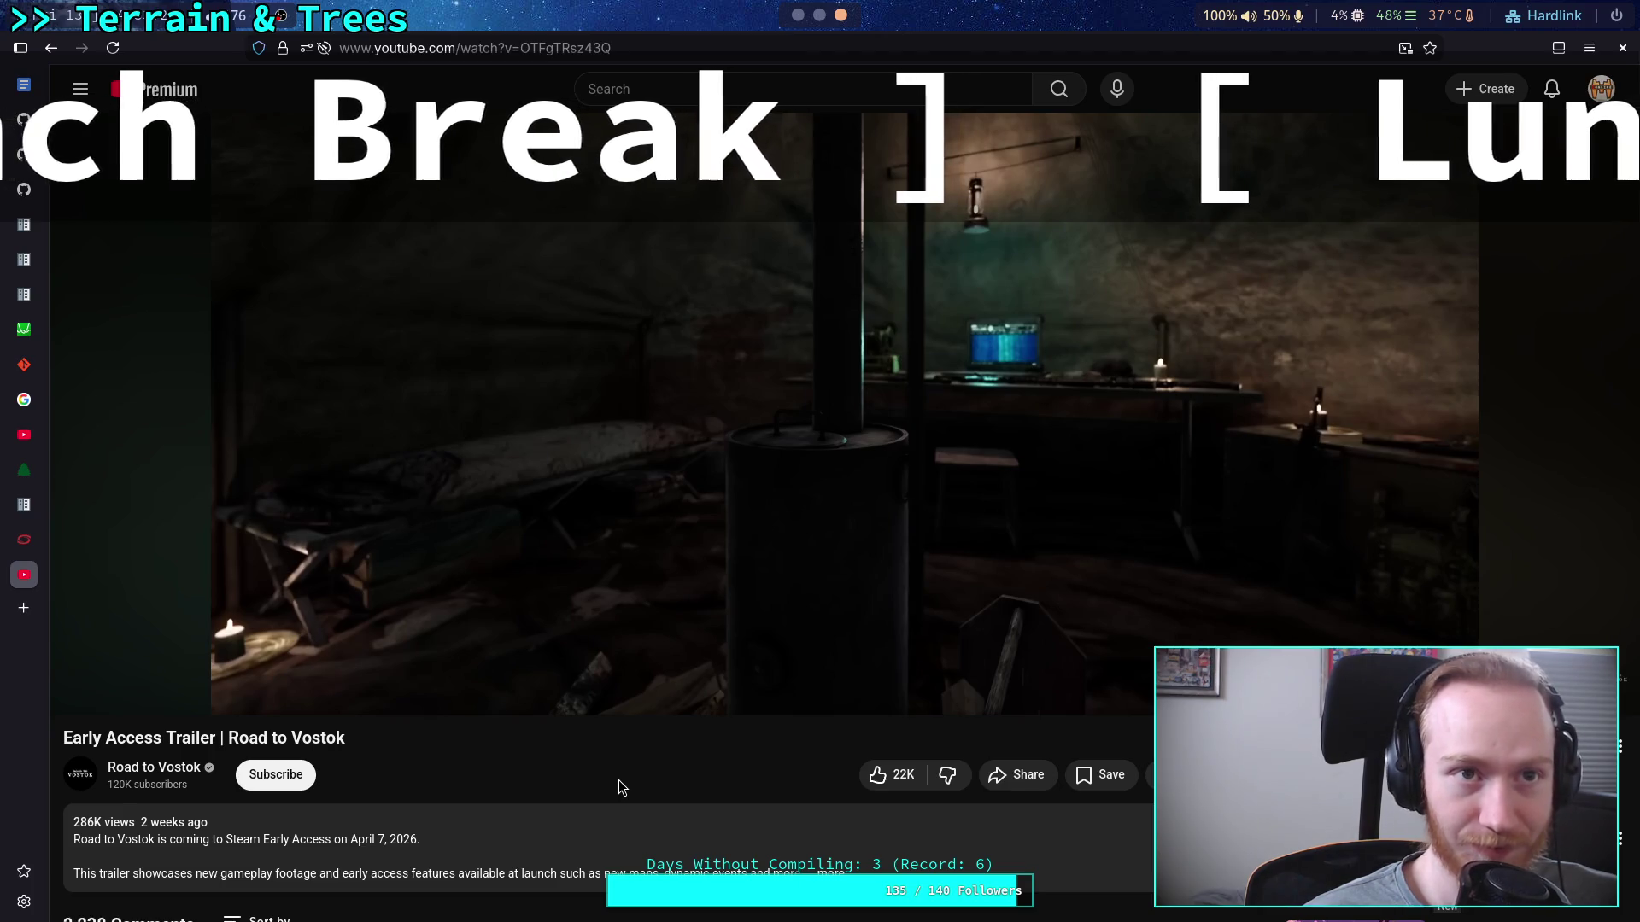
# Start the Road to Vostok trailer, pause it, and resume playback.
pyautogui.scroll(2, 601, 783)
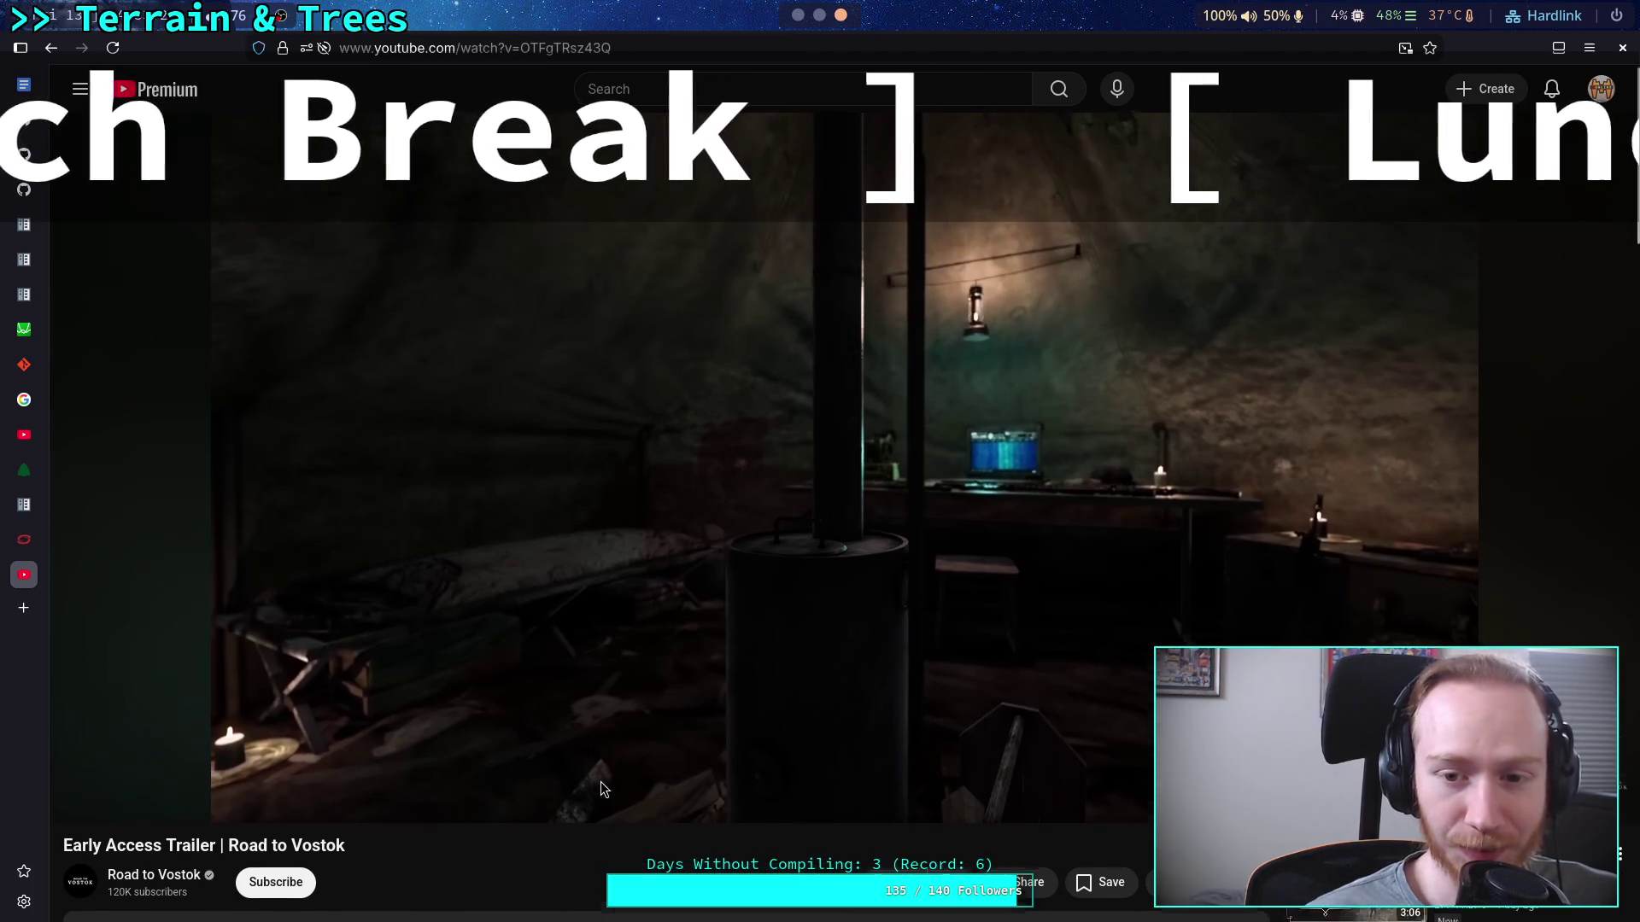
pyautogui.click(575, 646)
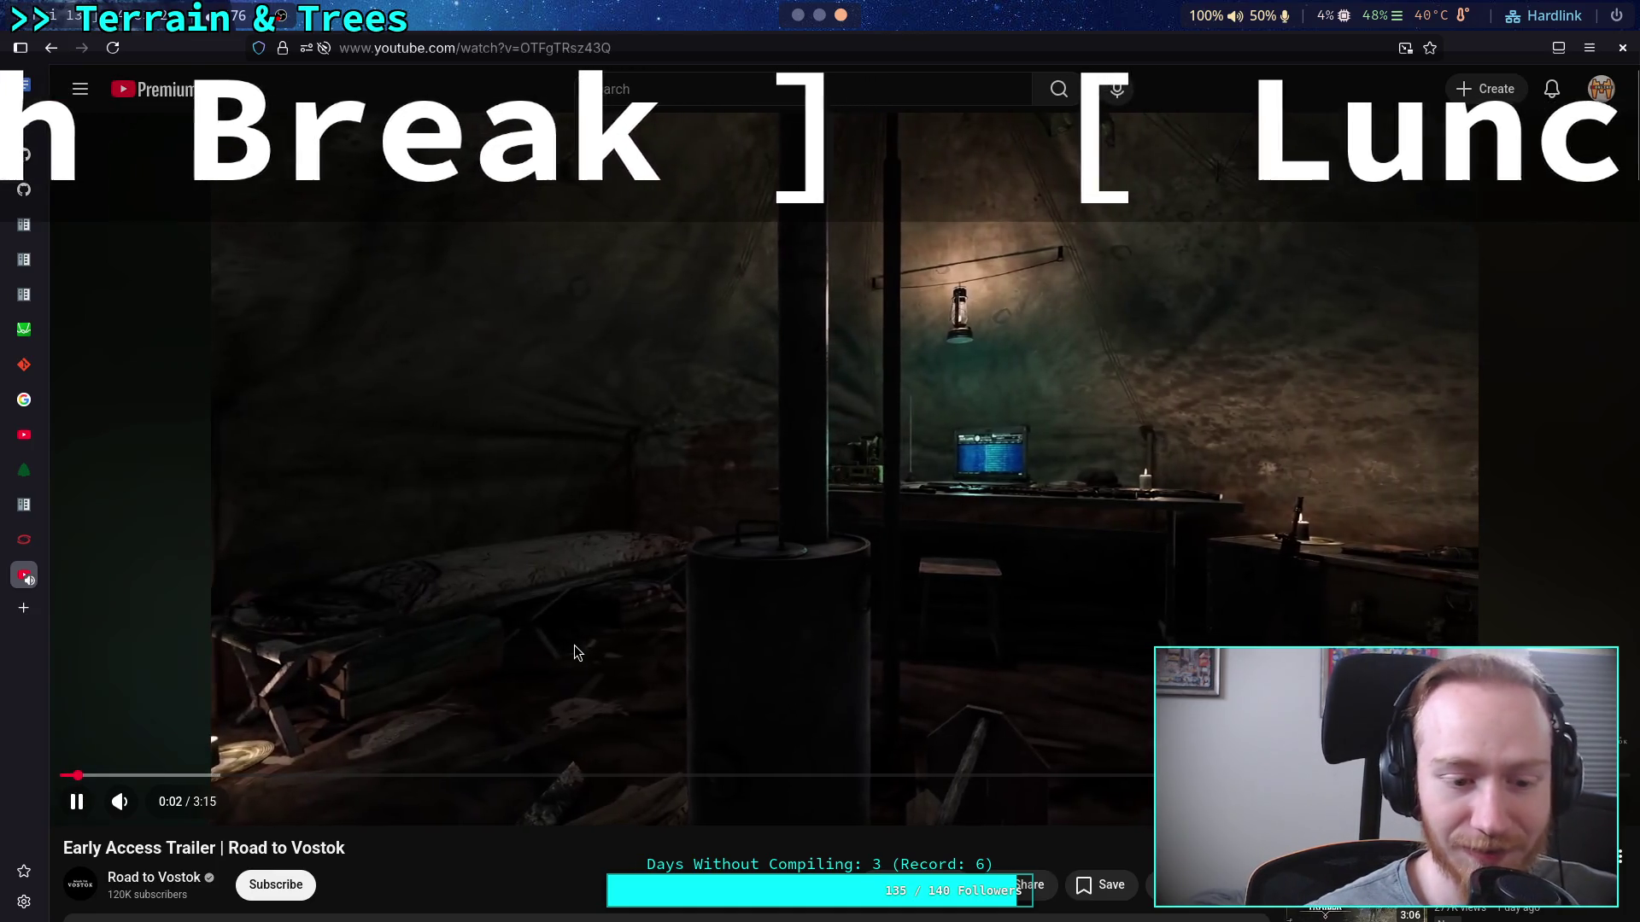
pyautogui.click(362, 541)
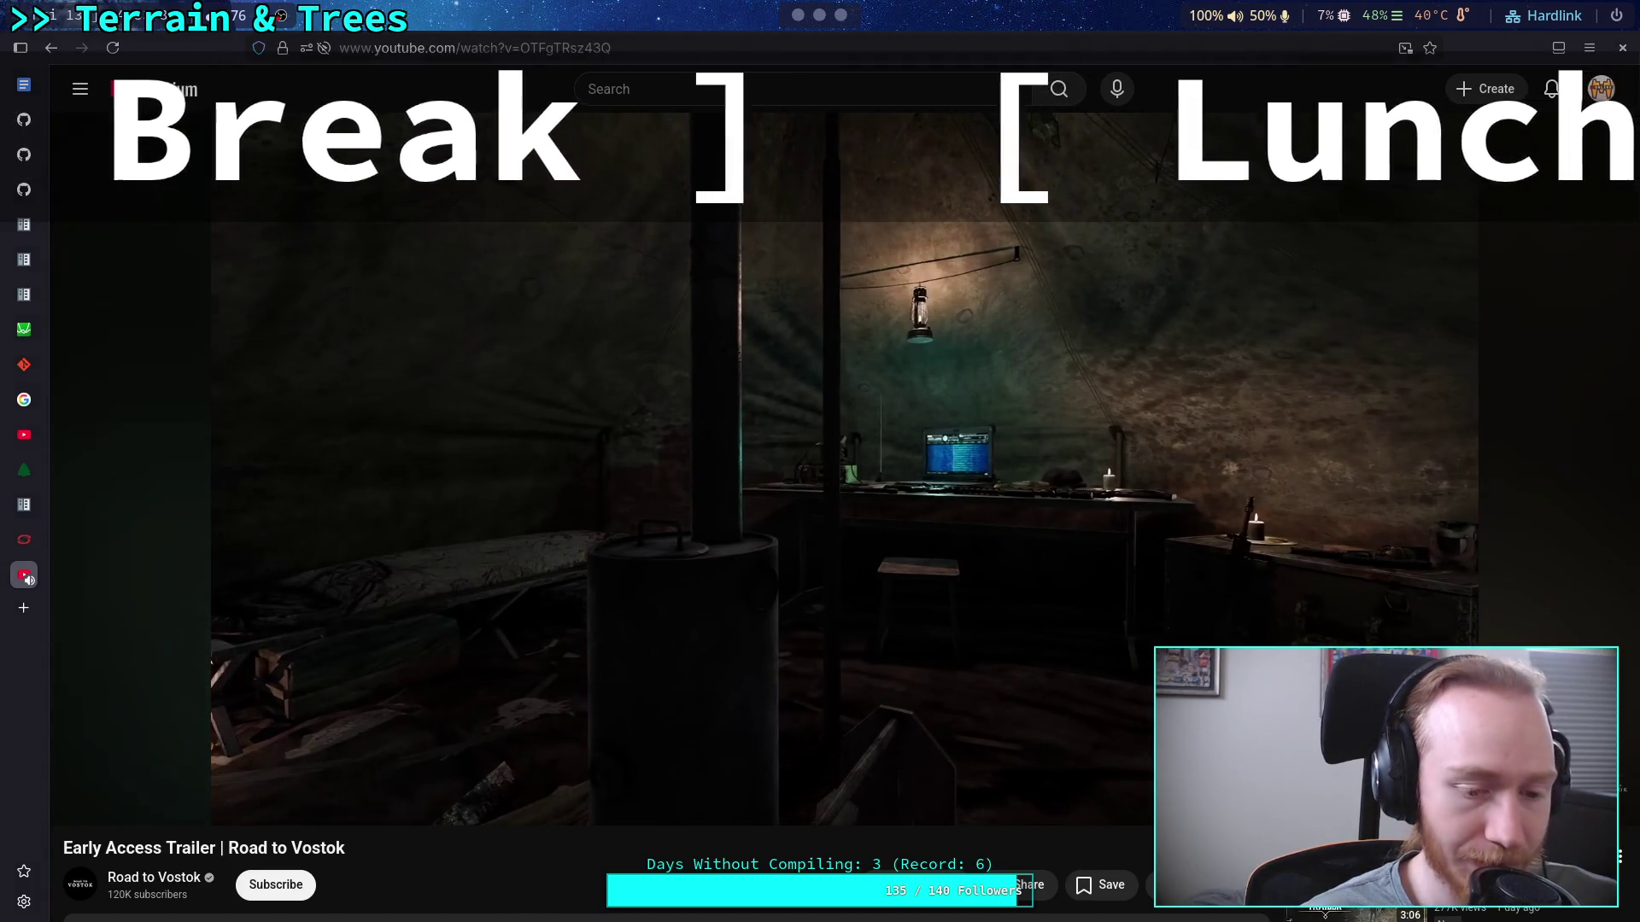
pyautogui.click(72, 793)
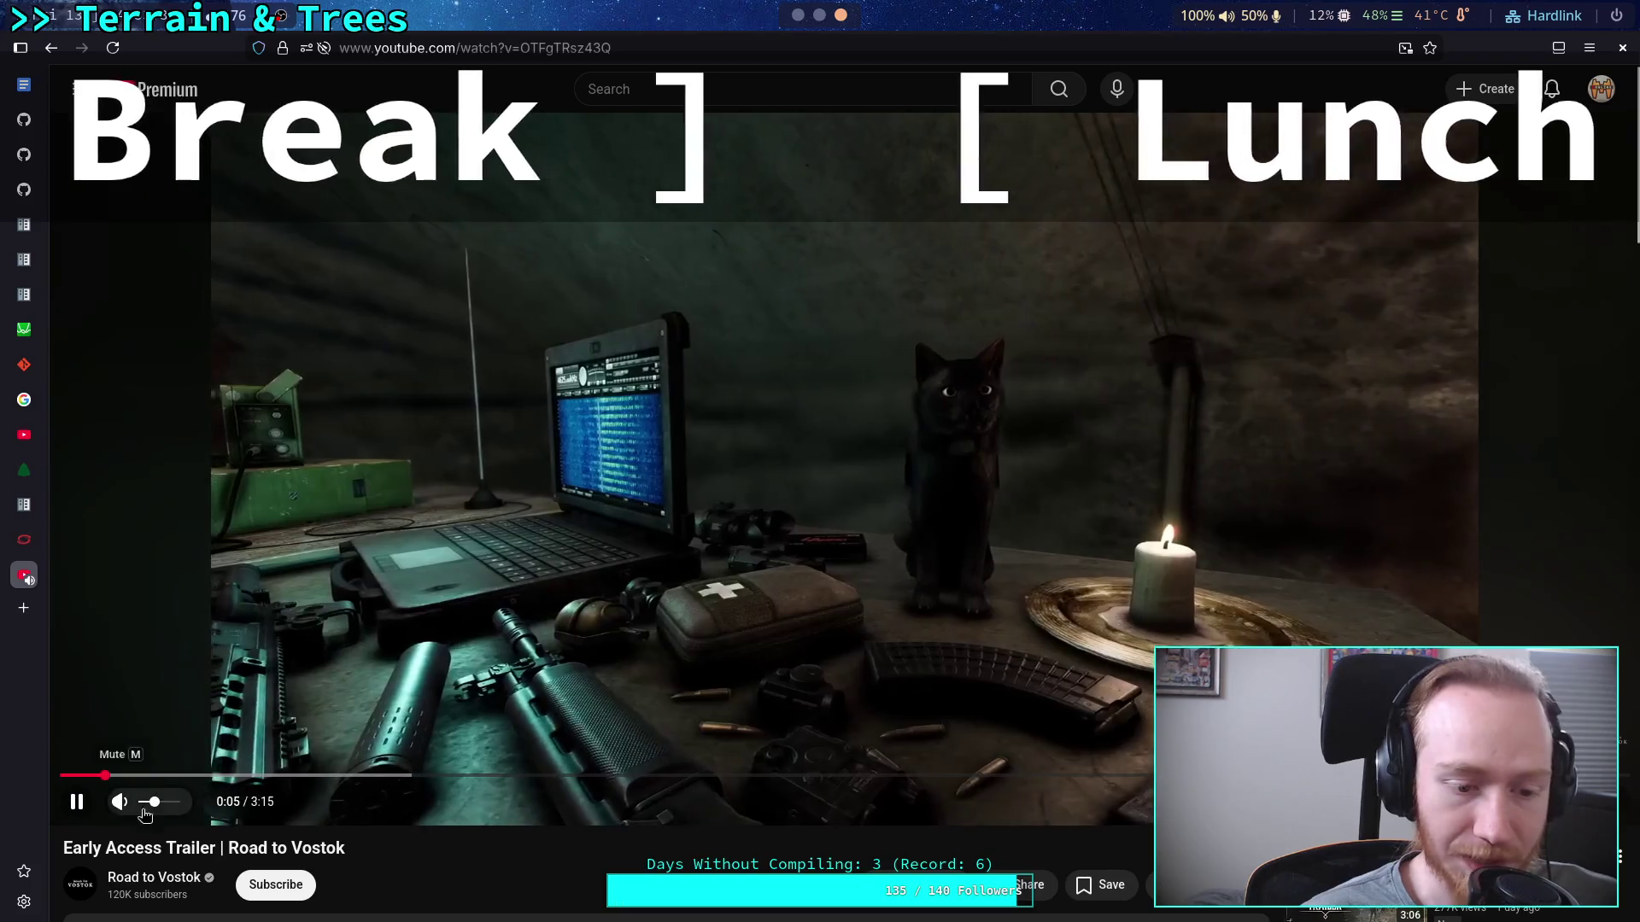
# Turn the trailer's volume down slightly while it keeps playing.
pyautogui.click(147, 807)
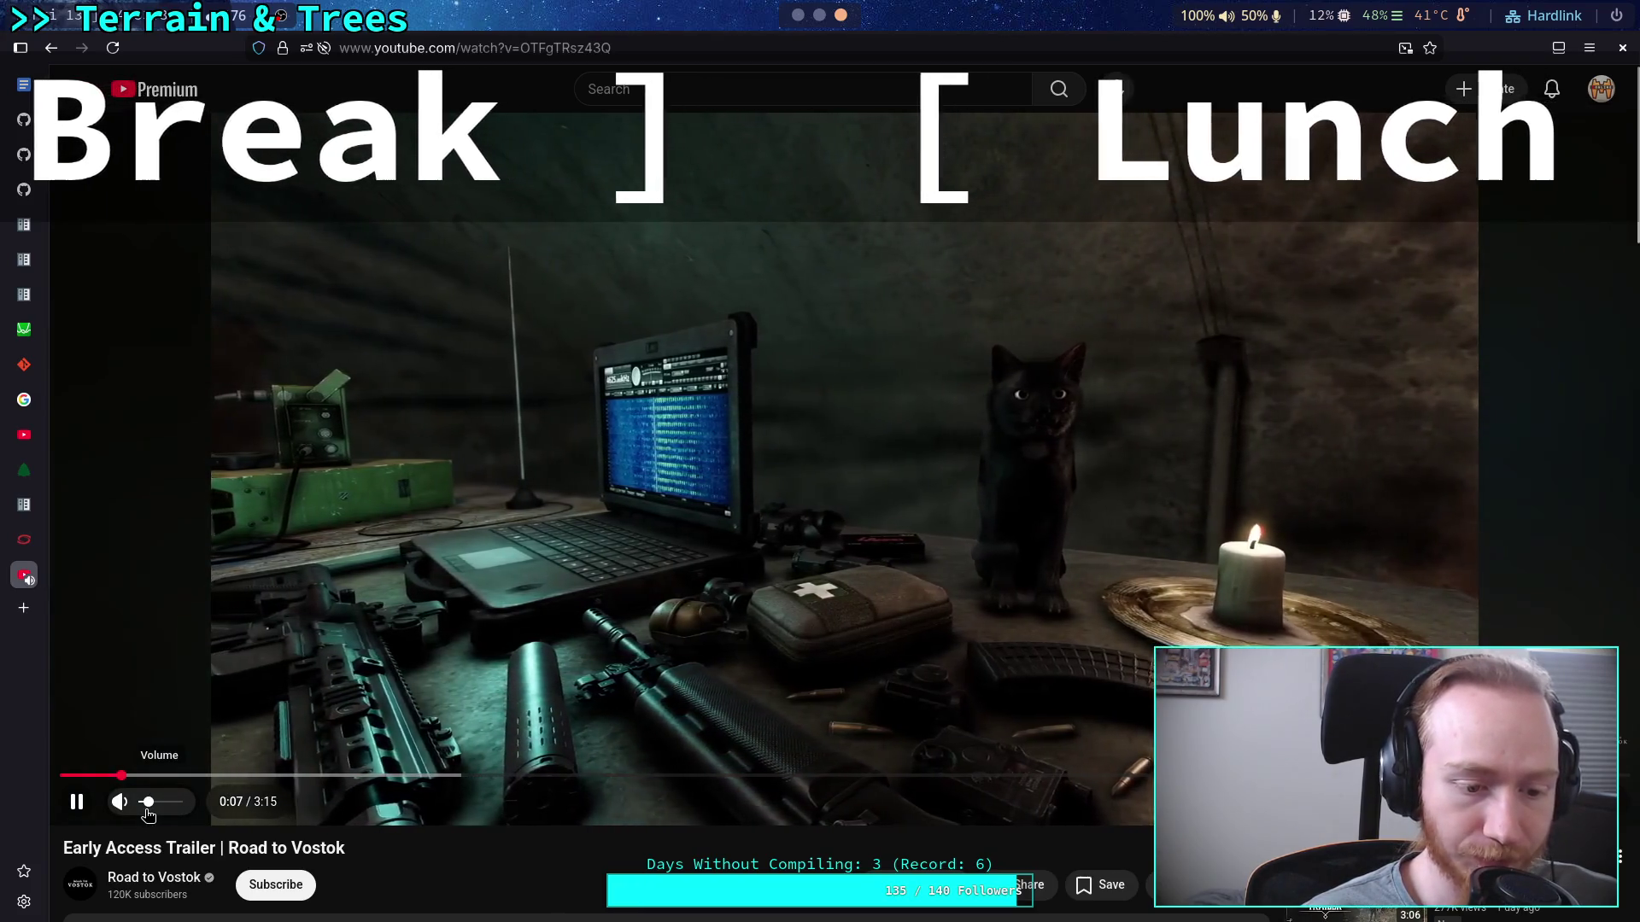
pyautogui.scroll(-2, 385, 854)
pyautogui.scroll(2, 467, 872)
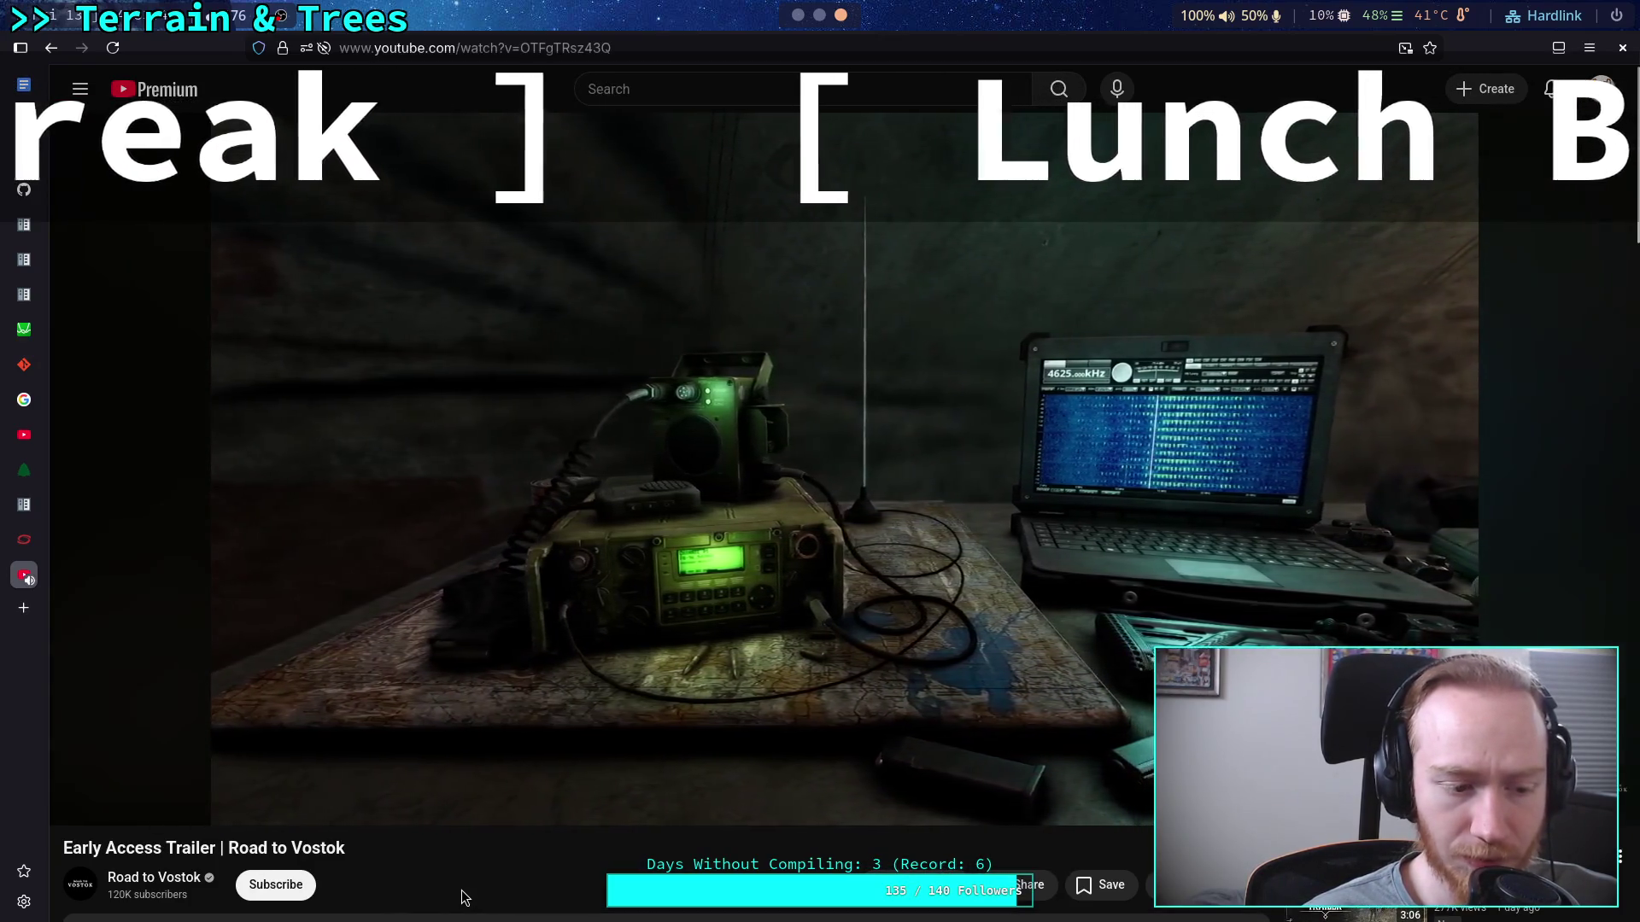
pyautogui.scroll(-5, 461, 897)
pyautogui.scroll(5, 466, 894)
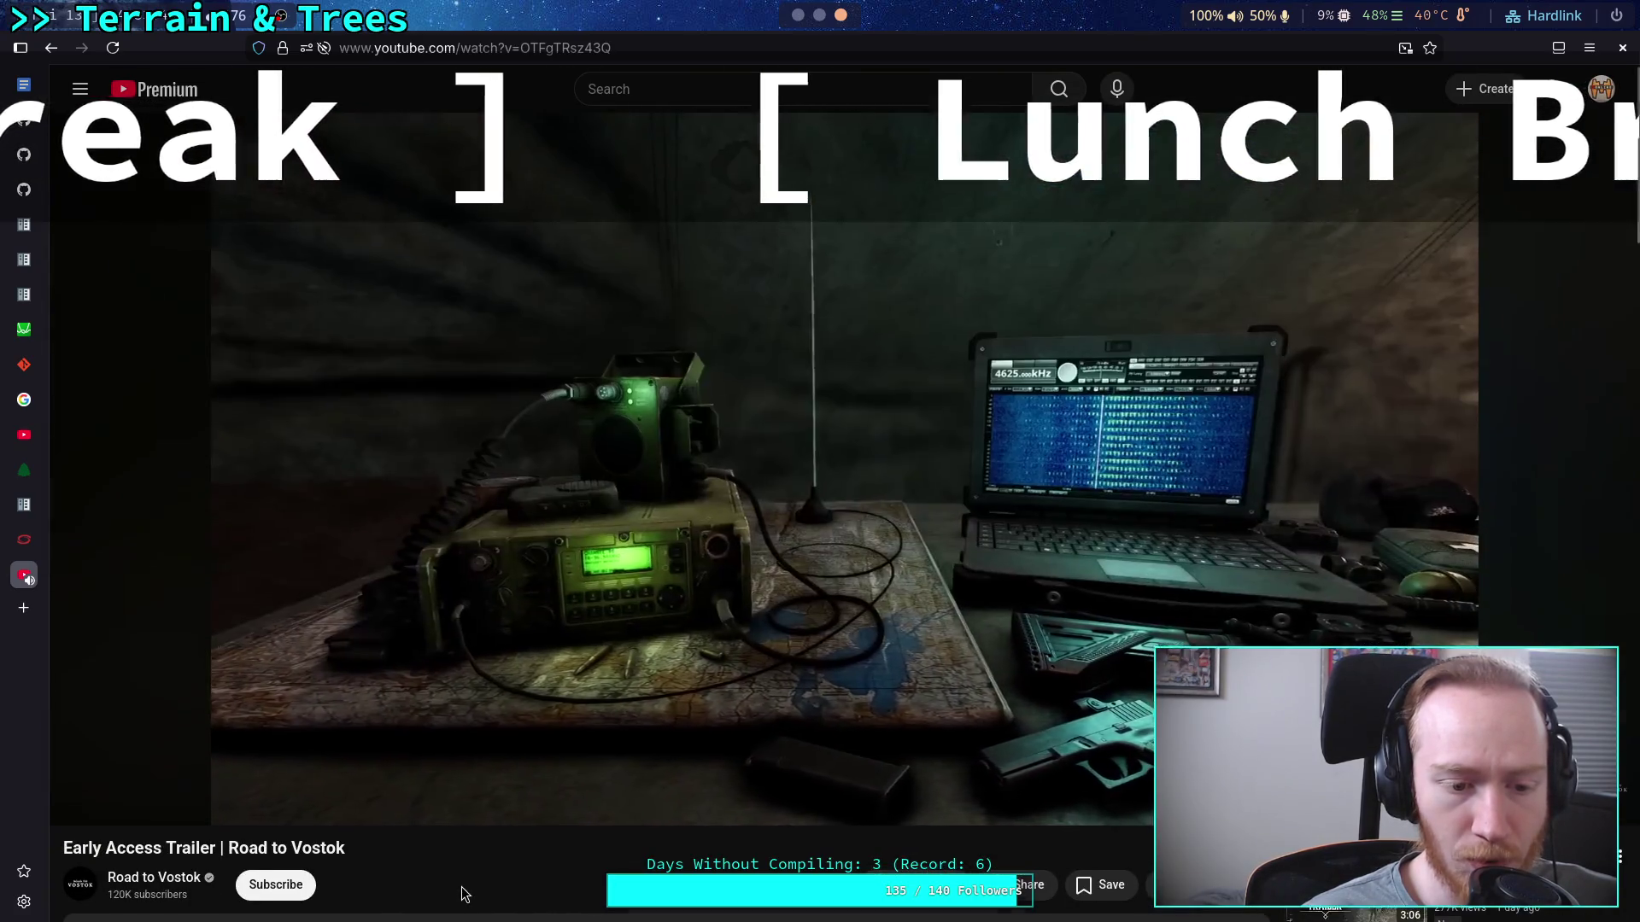
pyautogui.scroll(-4, 462, 894)
pyautogui.scroll(4, 463, 895)
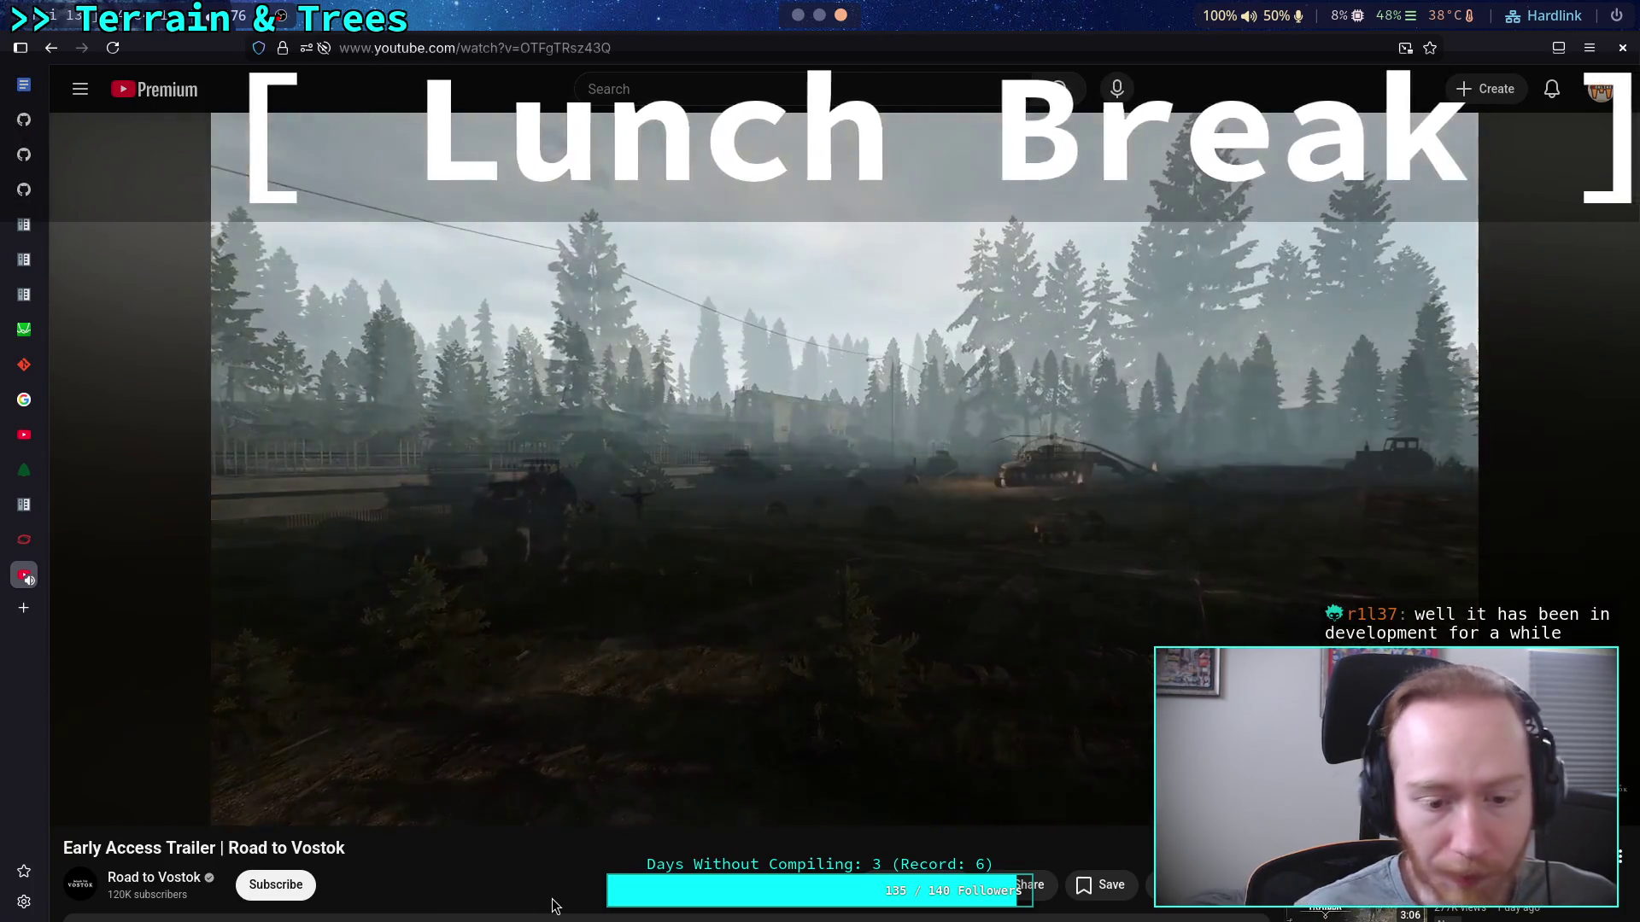
pyautogui.moveTo(163, 810)
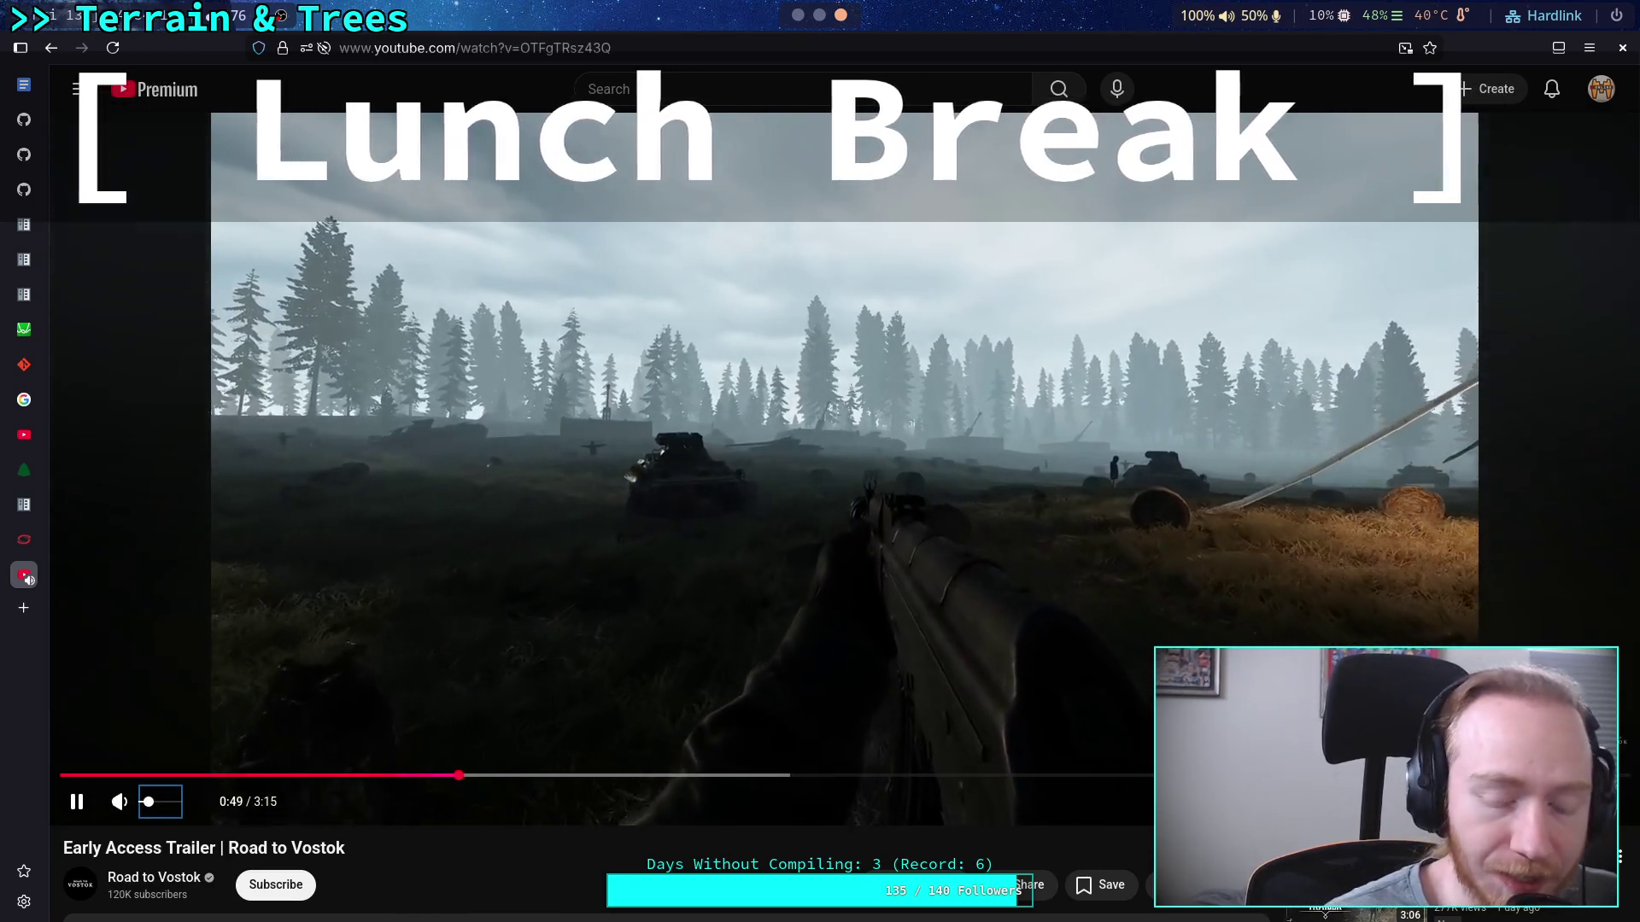
# Rewind to the forest battlefield scene, pausing at 0:42 and again at 0:44.
pyautogui.click(502, 552)
pyautogui.click(501, 552)
pyautogui.press('Left')
pyautogui.press('Left')
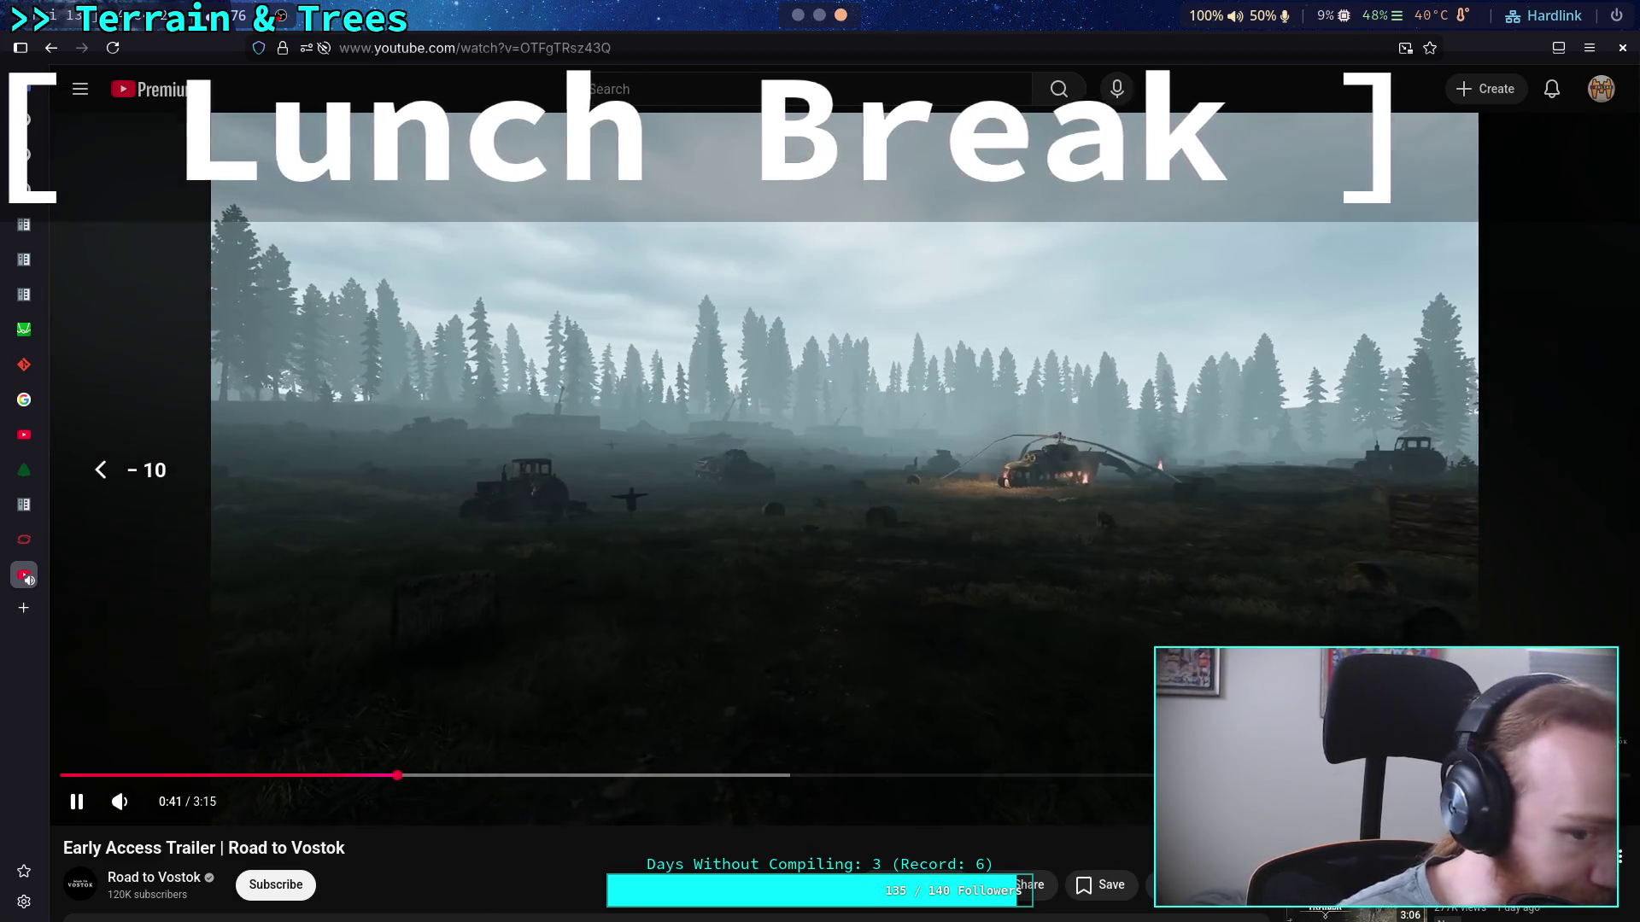
pyautogui.click(545, 604)
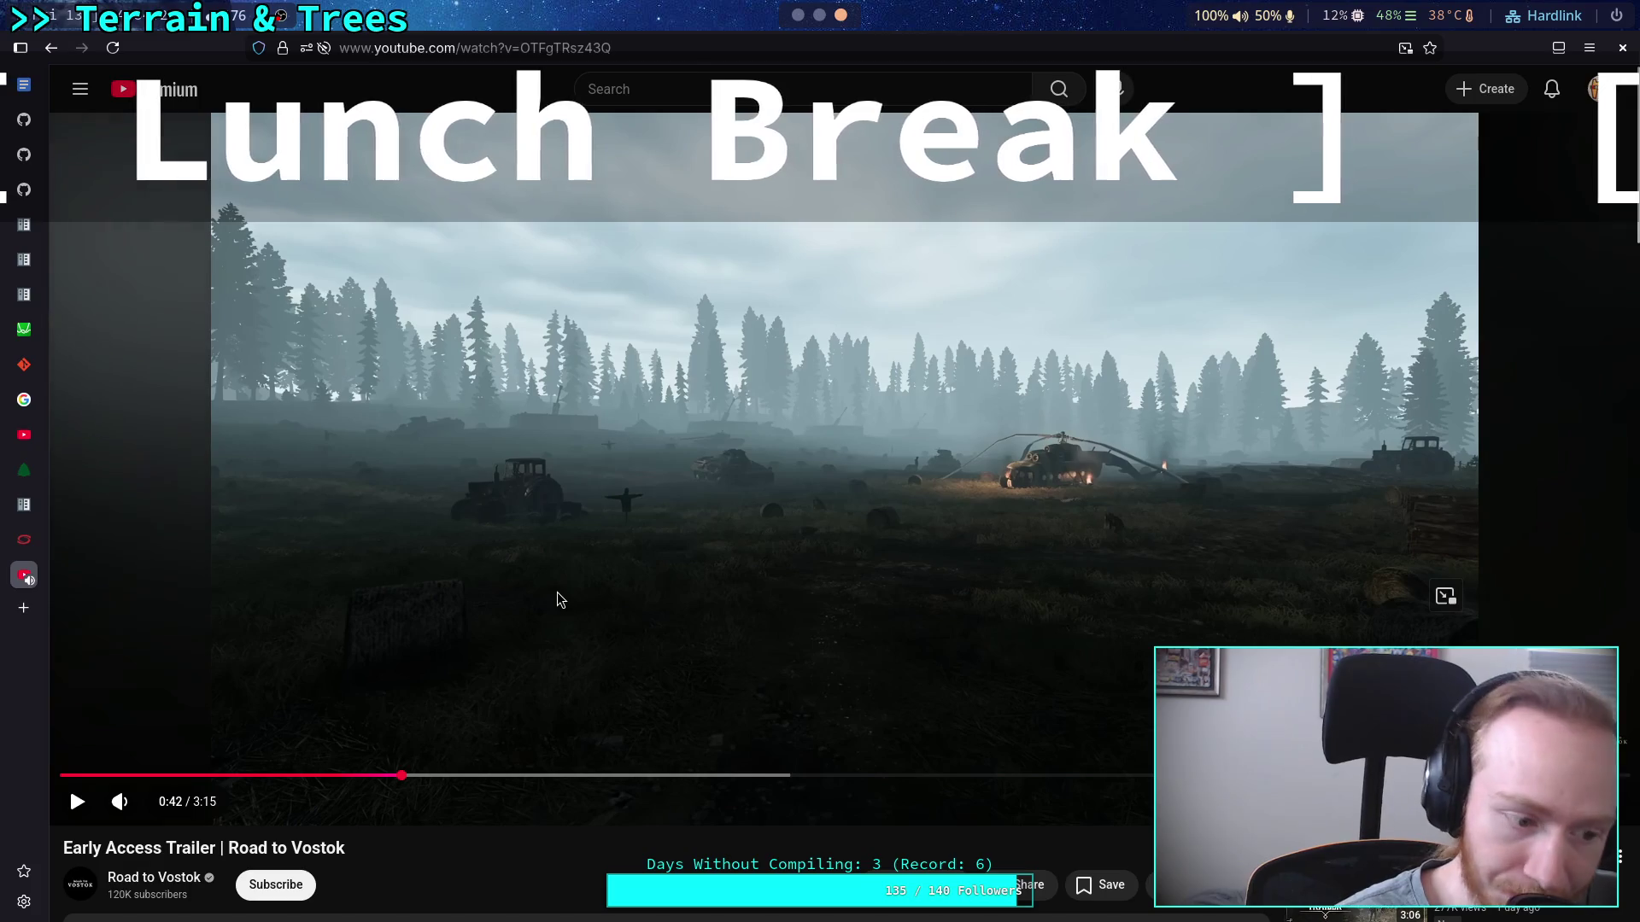
pyautogui.click(557, 593)
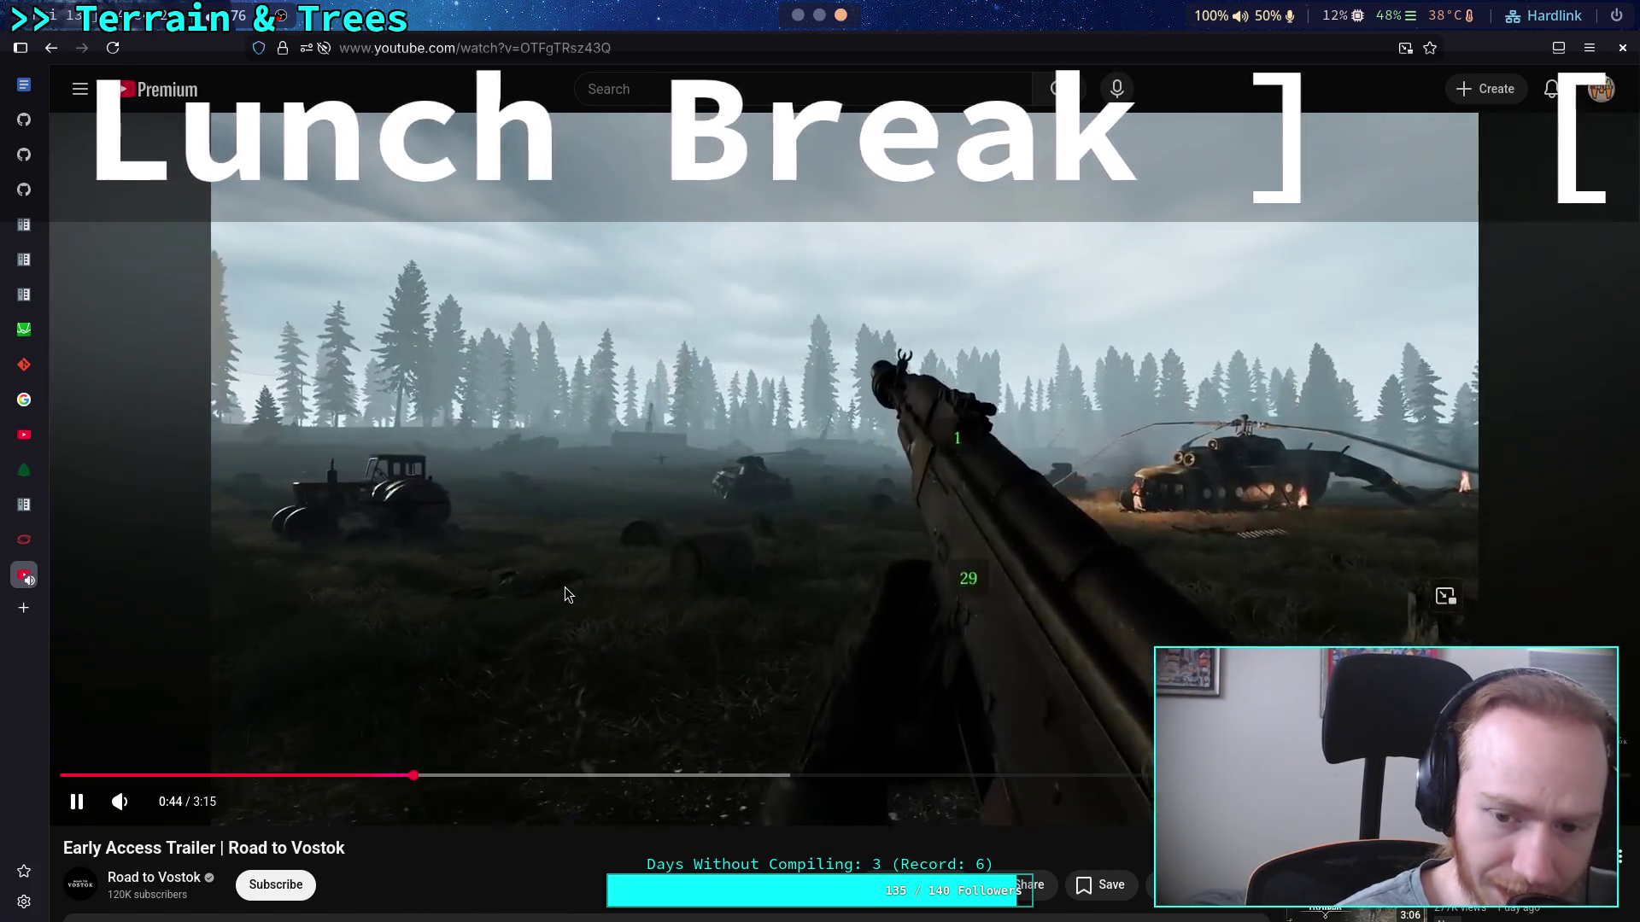
pyautogui.click(567, 590)
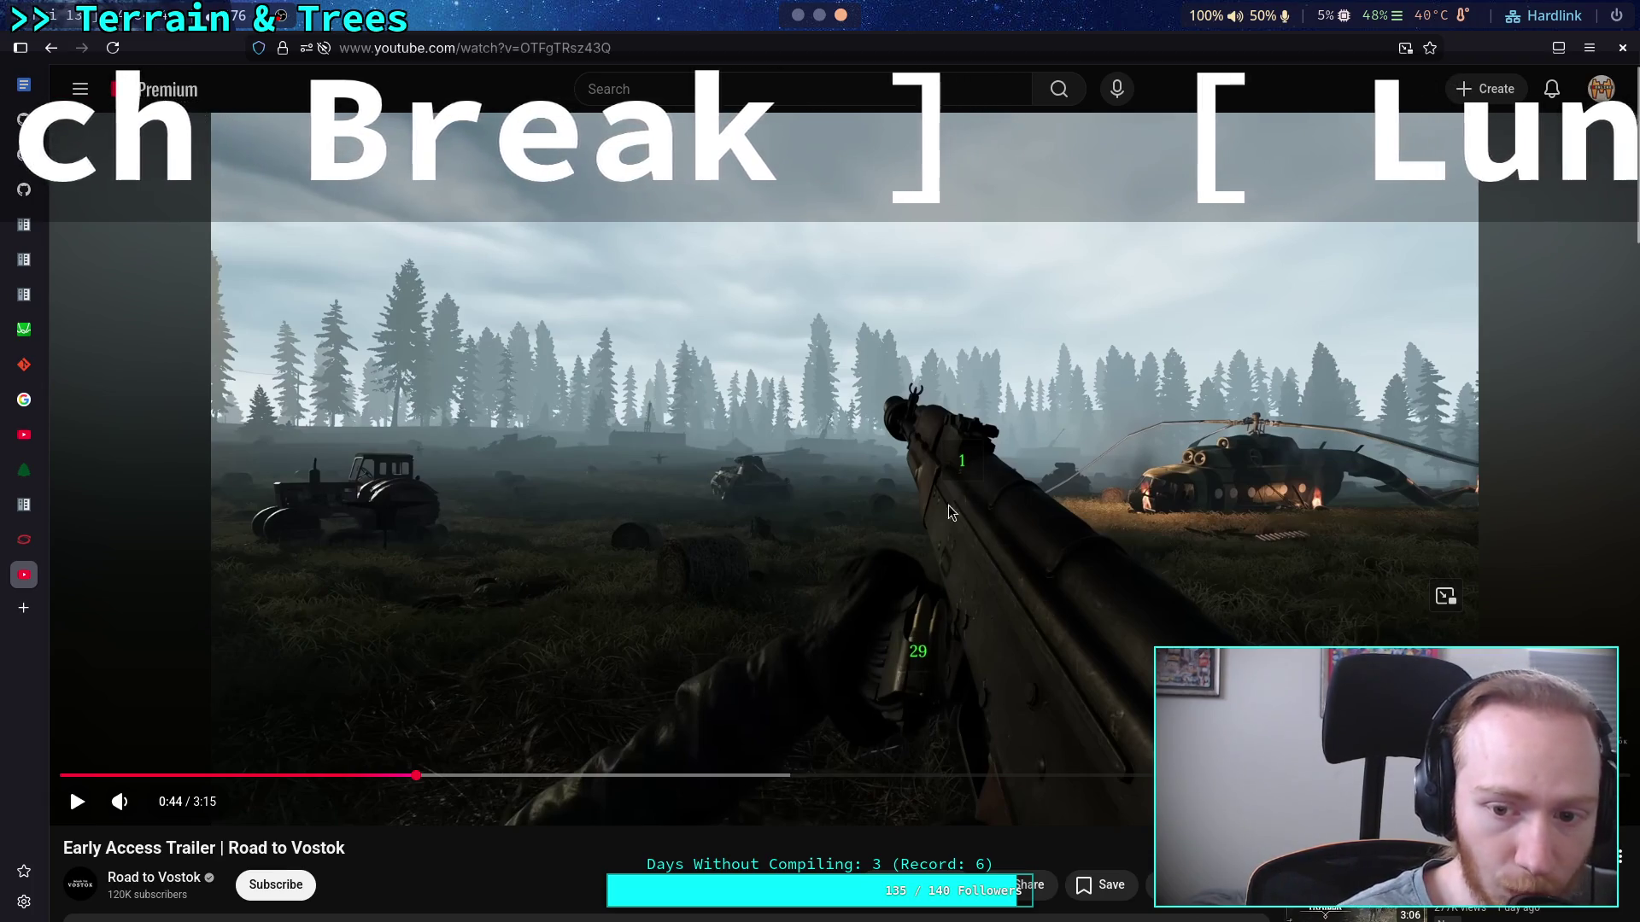
# Play on to the dark hangar scene, pause there, then resume.
pyautogui.click(979, 537)
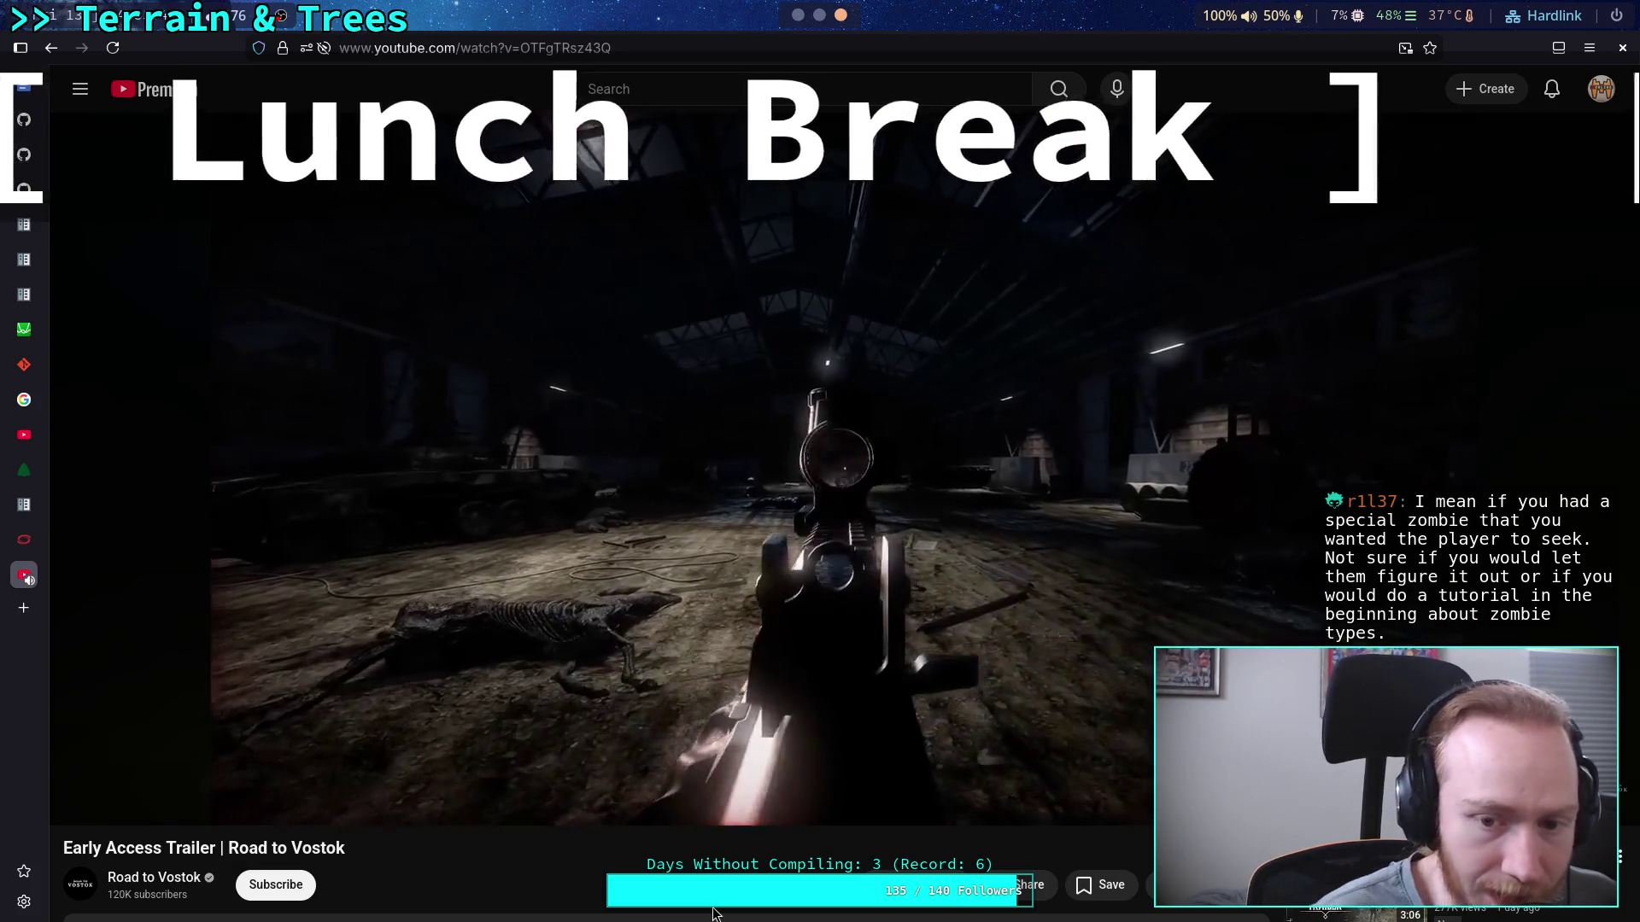
pyautogui.click(644, 486)
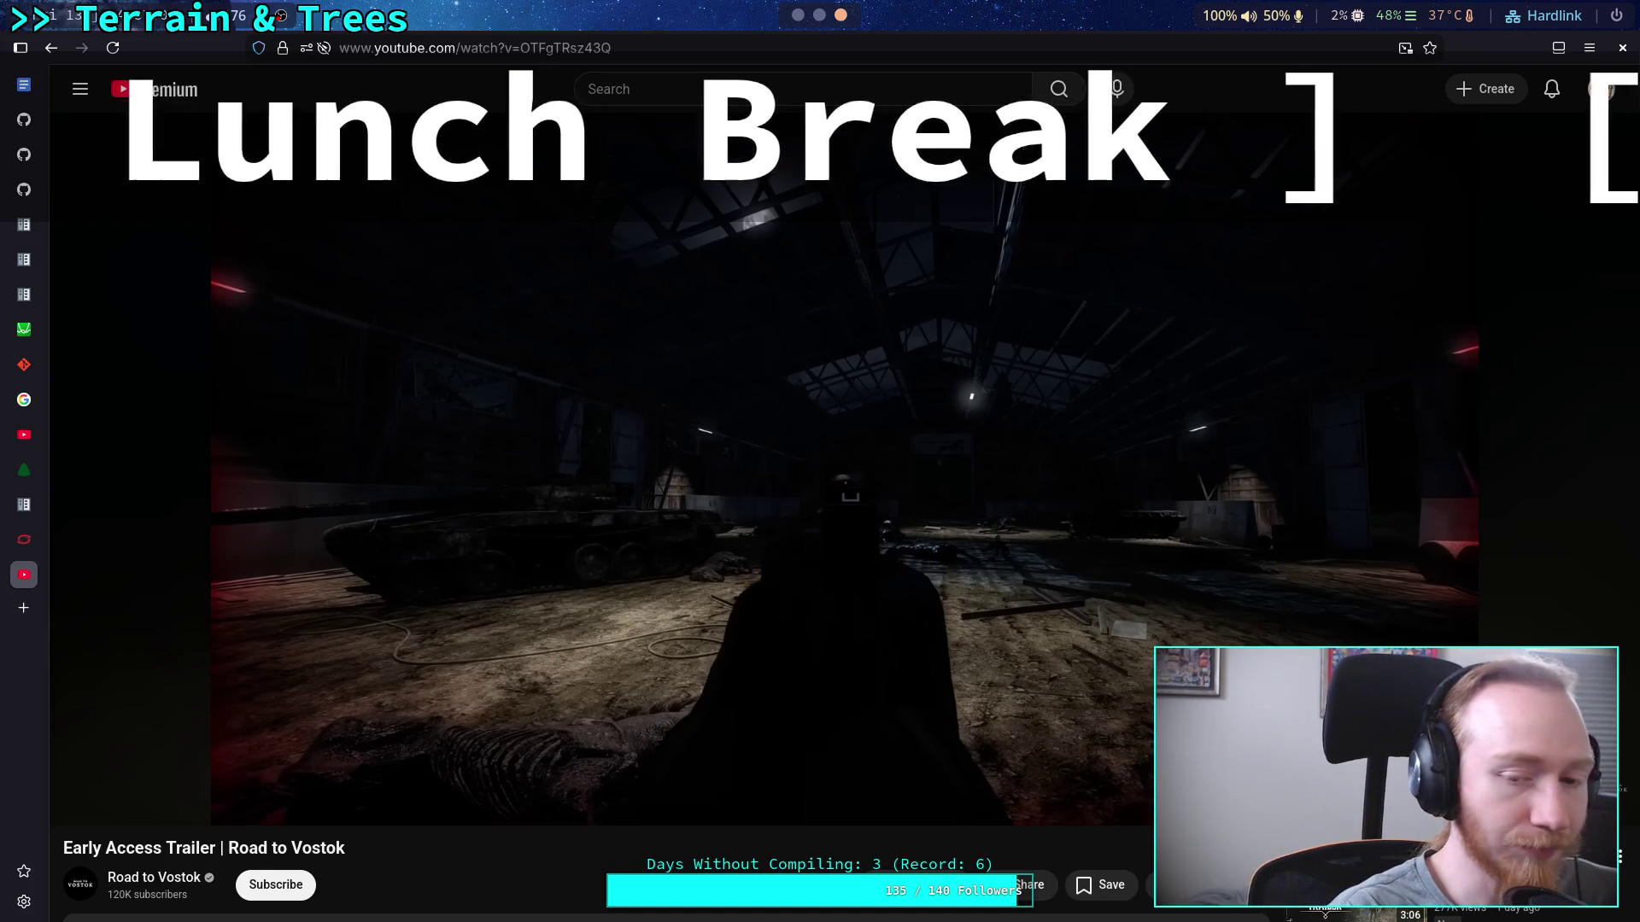
pyautogui.press('space')
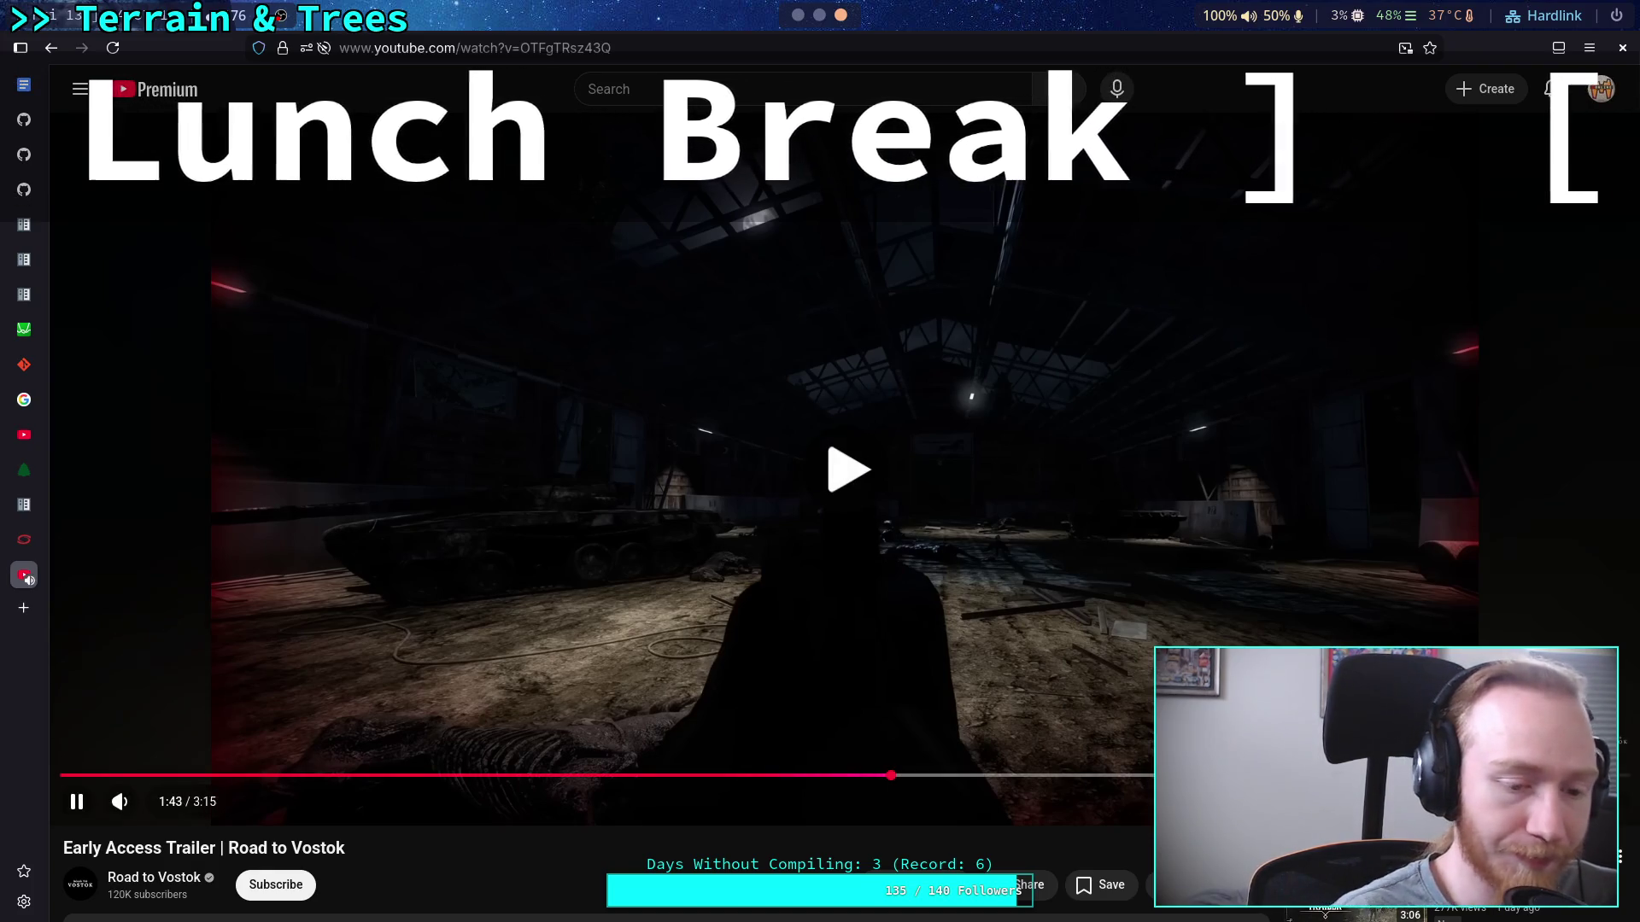
# Pause at 1:44, play on toward the closing title card, then rewind five seconds.
pyautogui.click(69, 786)
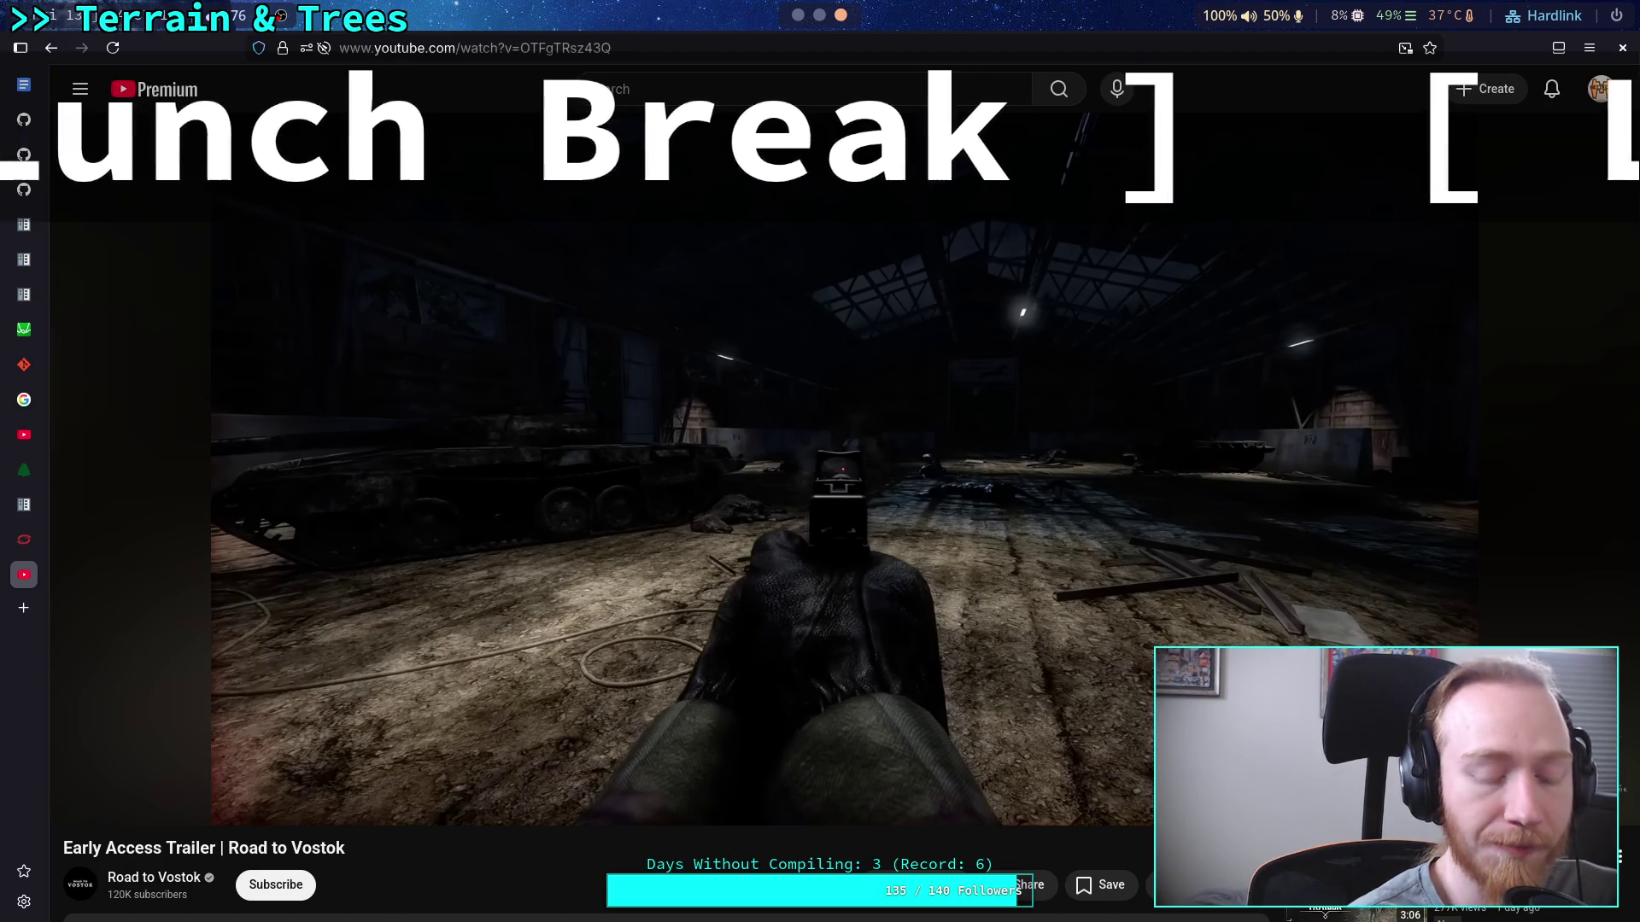
pyautogui.press('space')
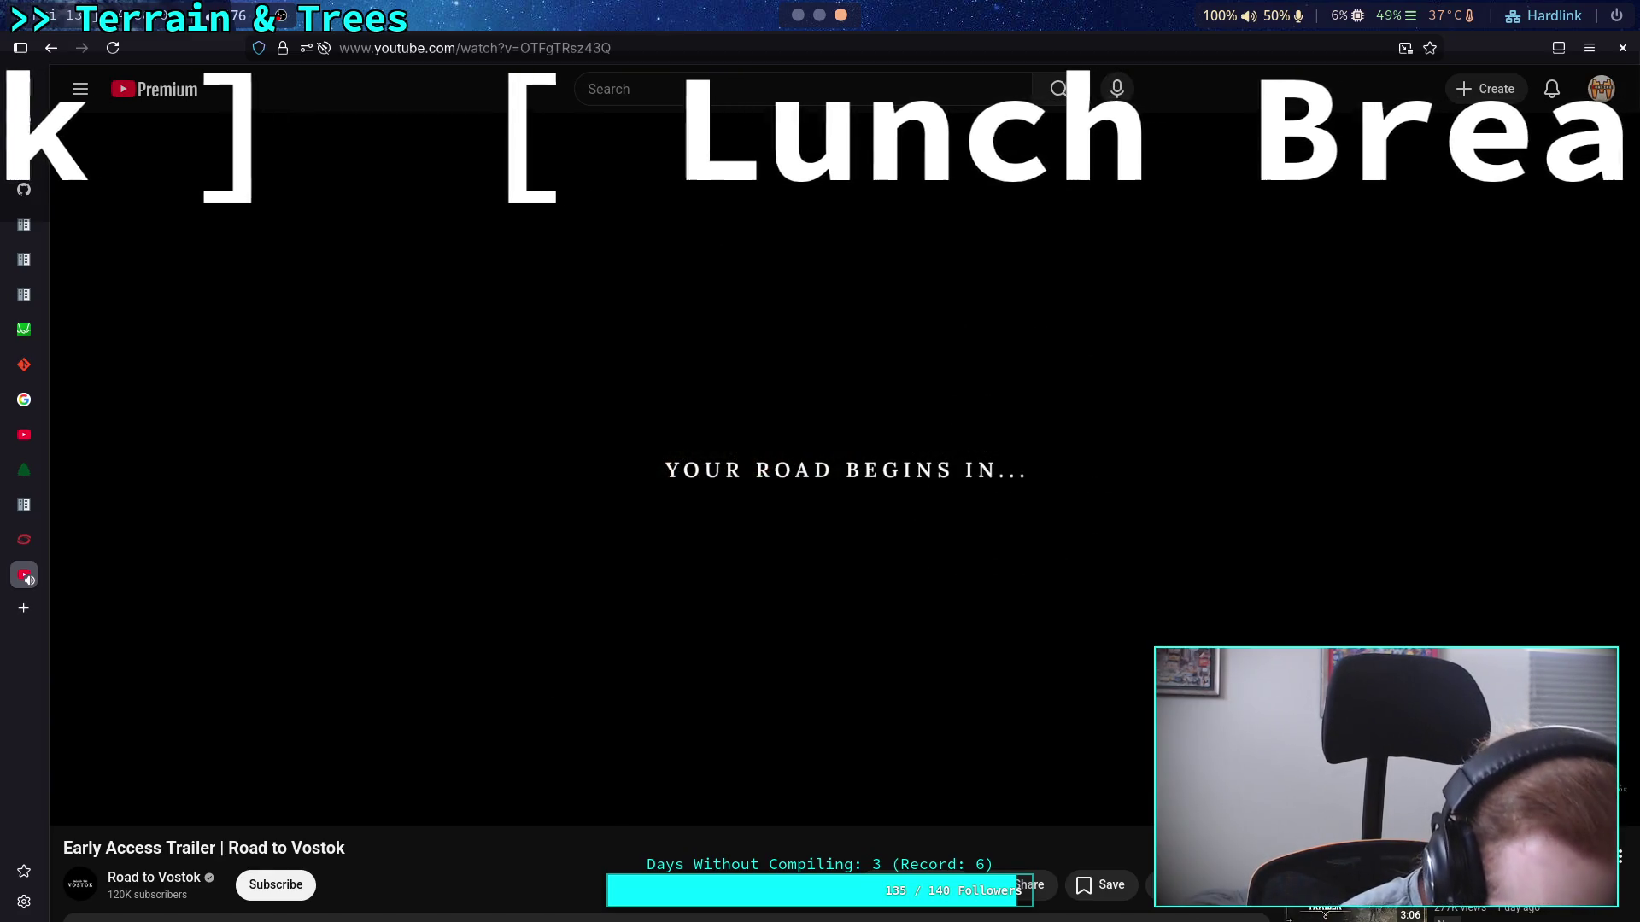
pyautogui.press('Left')
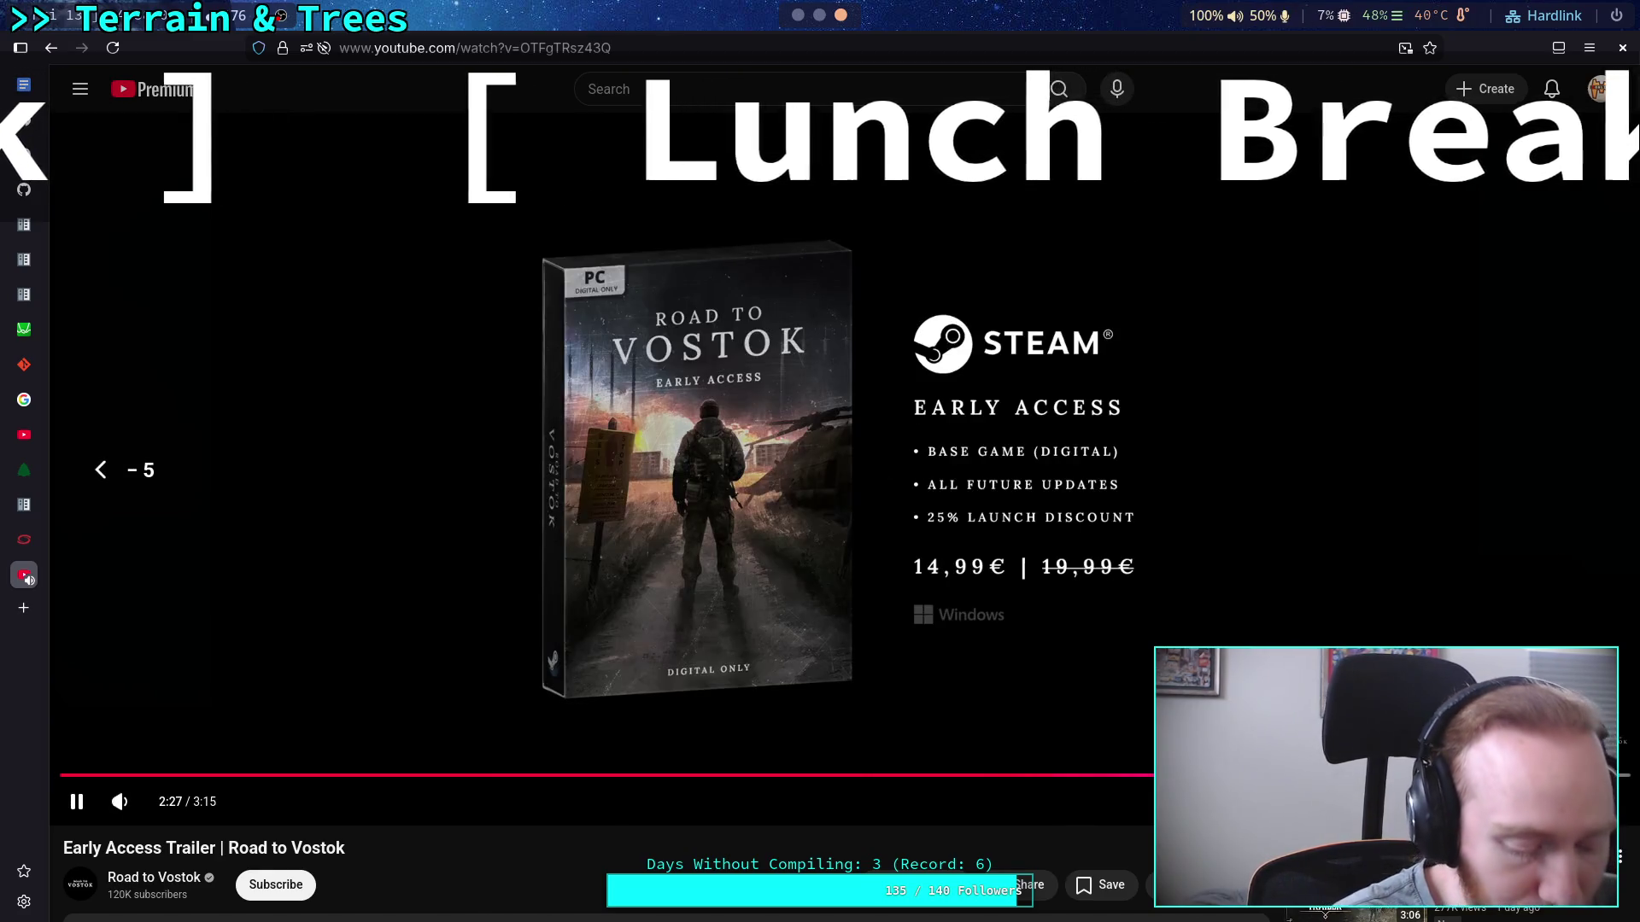
# Play the trailer on and pause it on the release date card.
pyautogui.press('space')
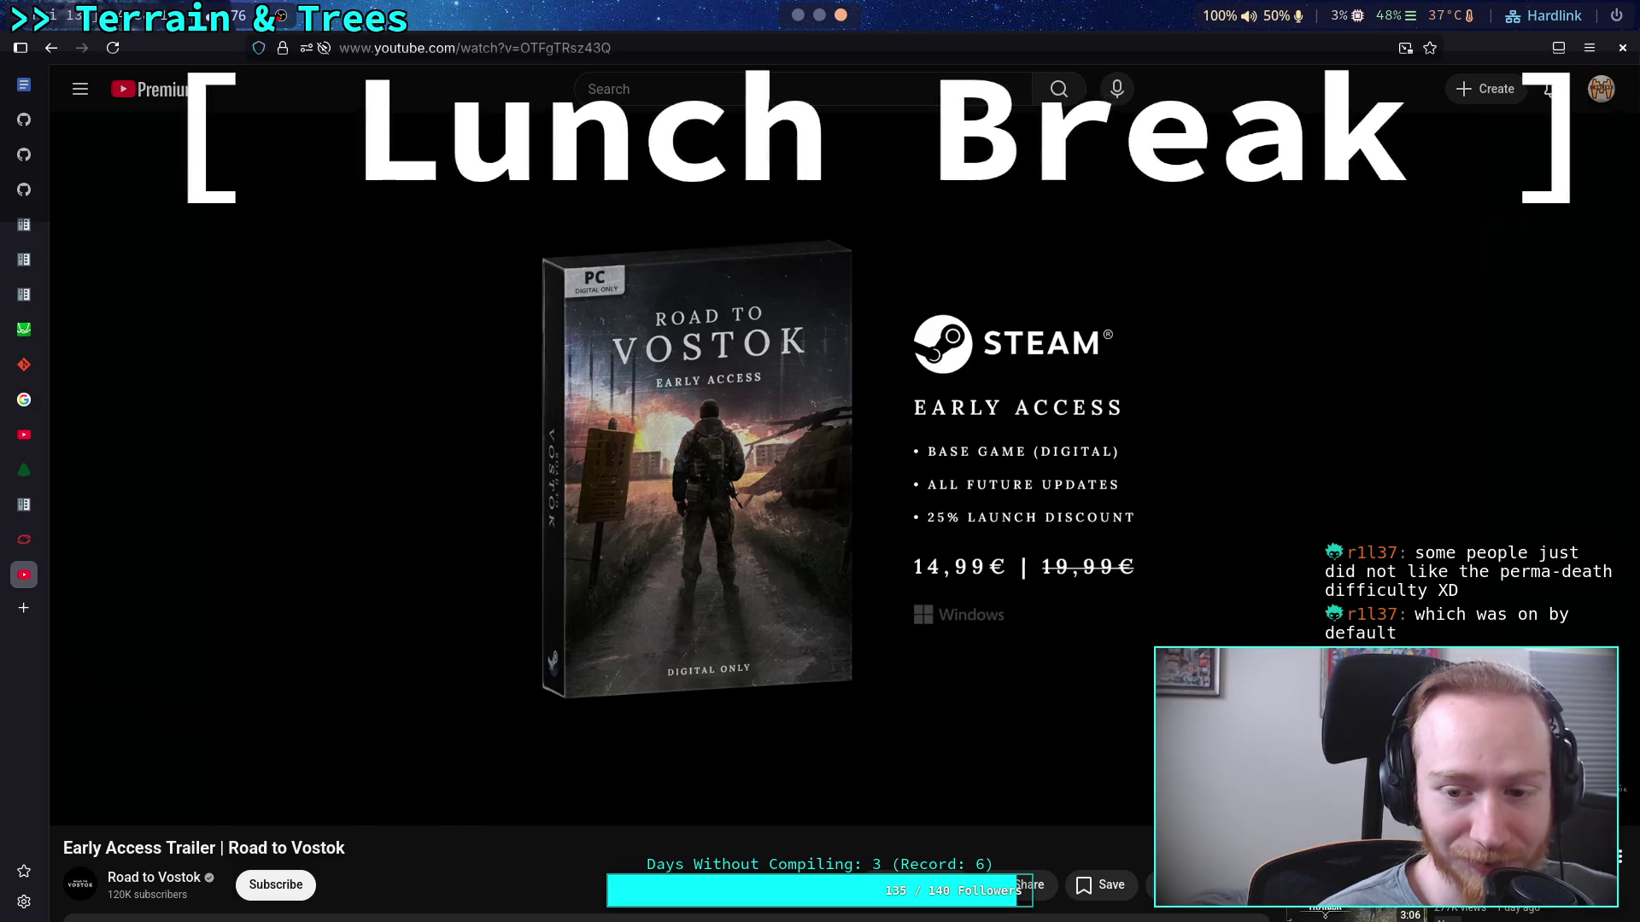
pyautogui.moveTo(1112, 579)
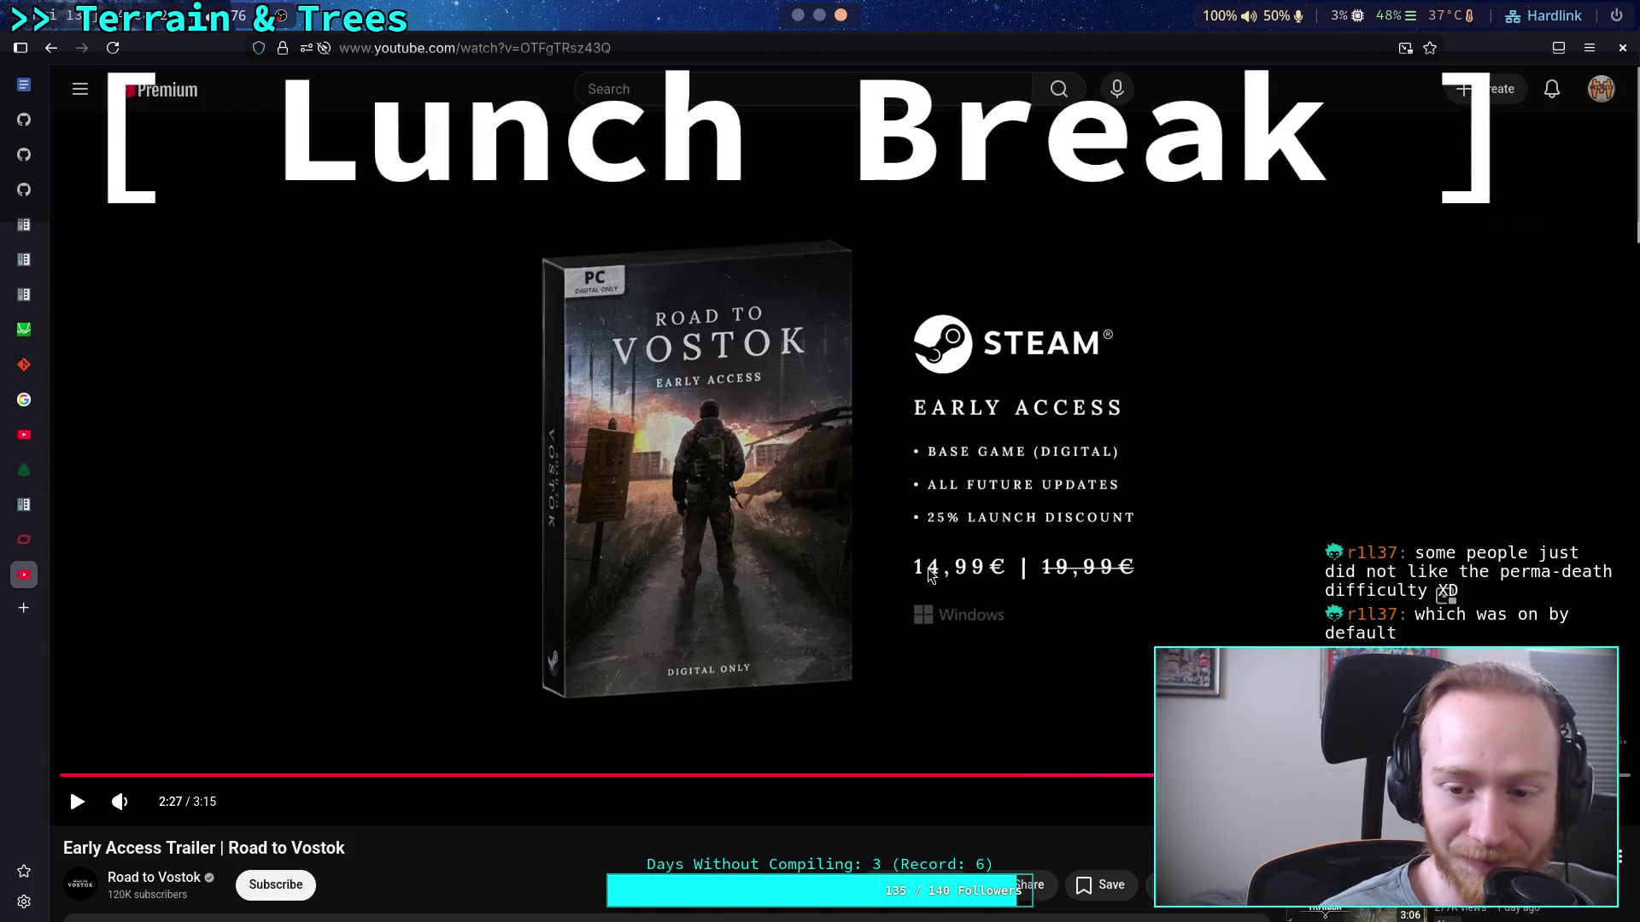
pyautogui.click(854, 589)
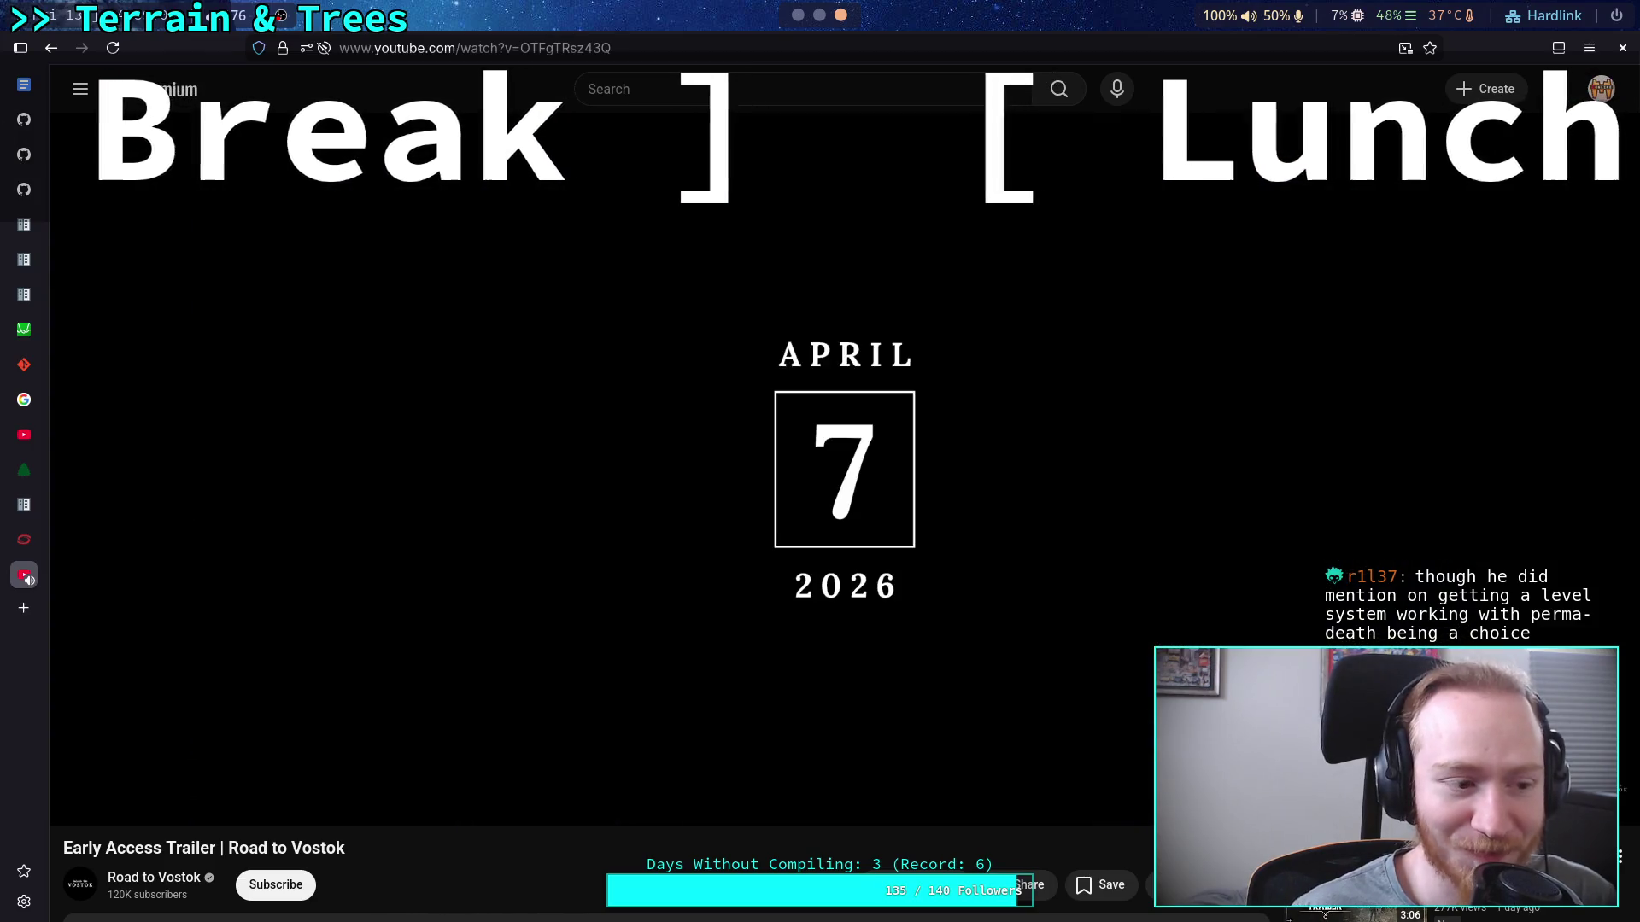
pyautogui.click(658, 692)
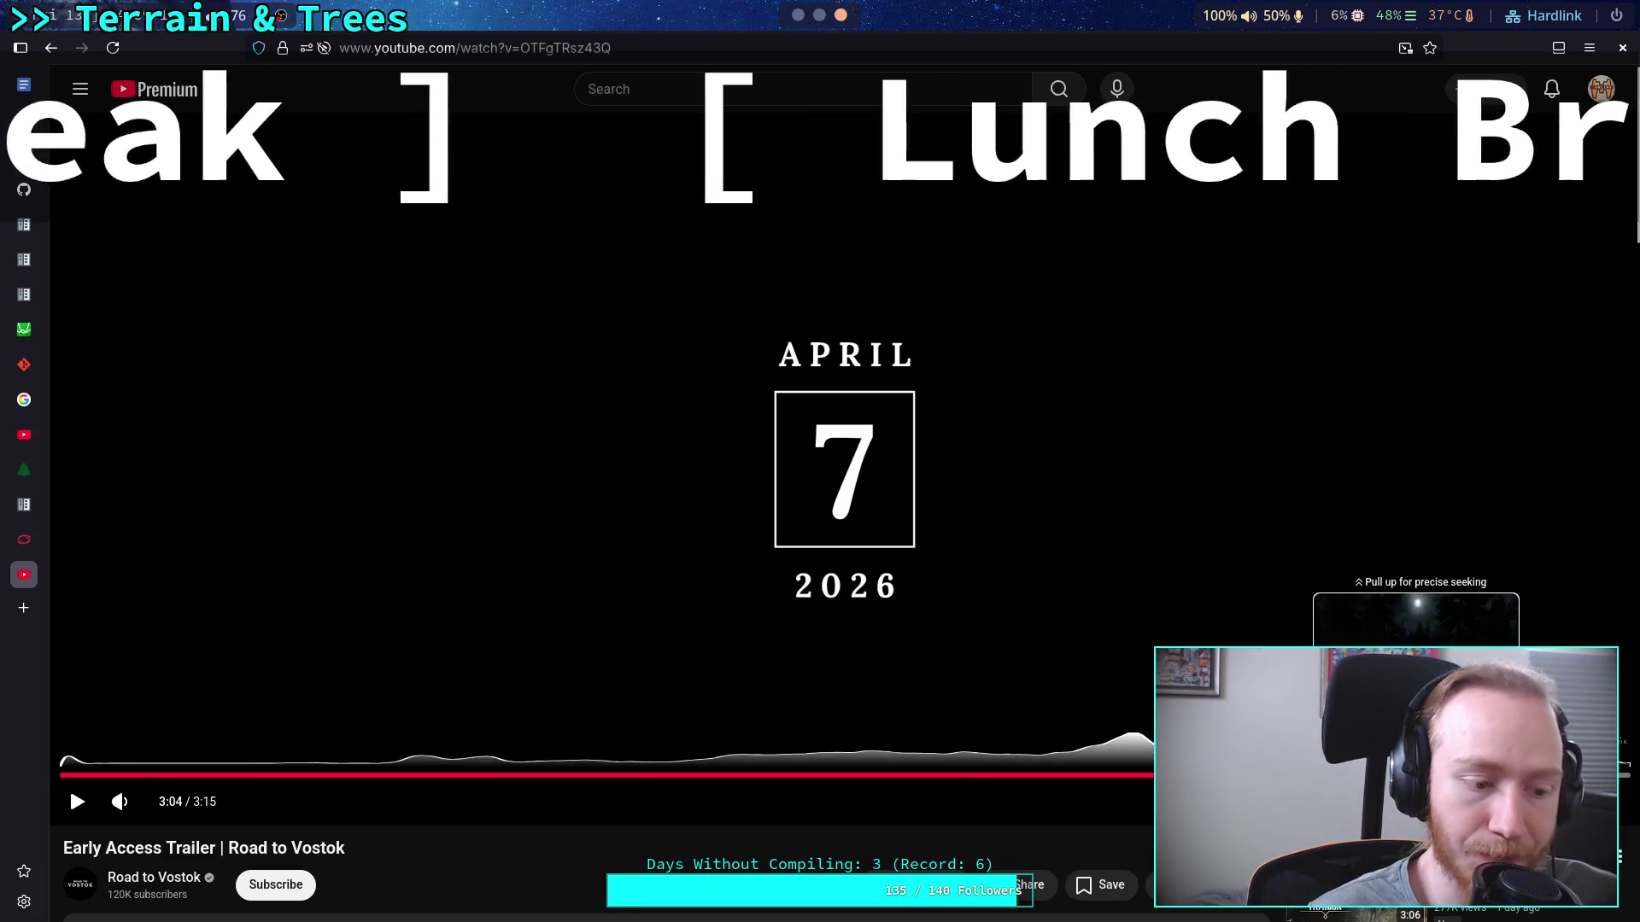
# Seek back to 2:47 and rewatch, pausing at 2:58 and at 3:01.
pyautogui.moveTo(1439, 775); pyautogui.dragTo(1400, 775)
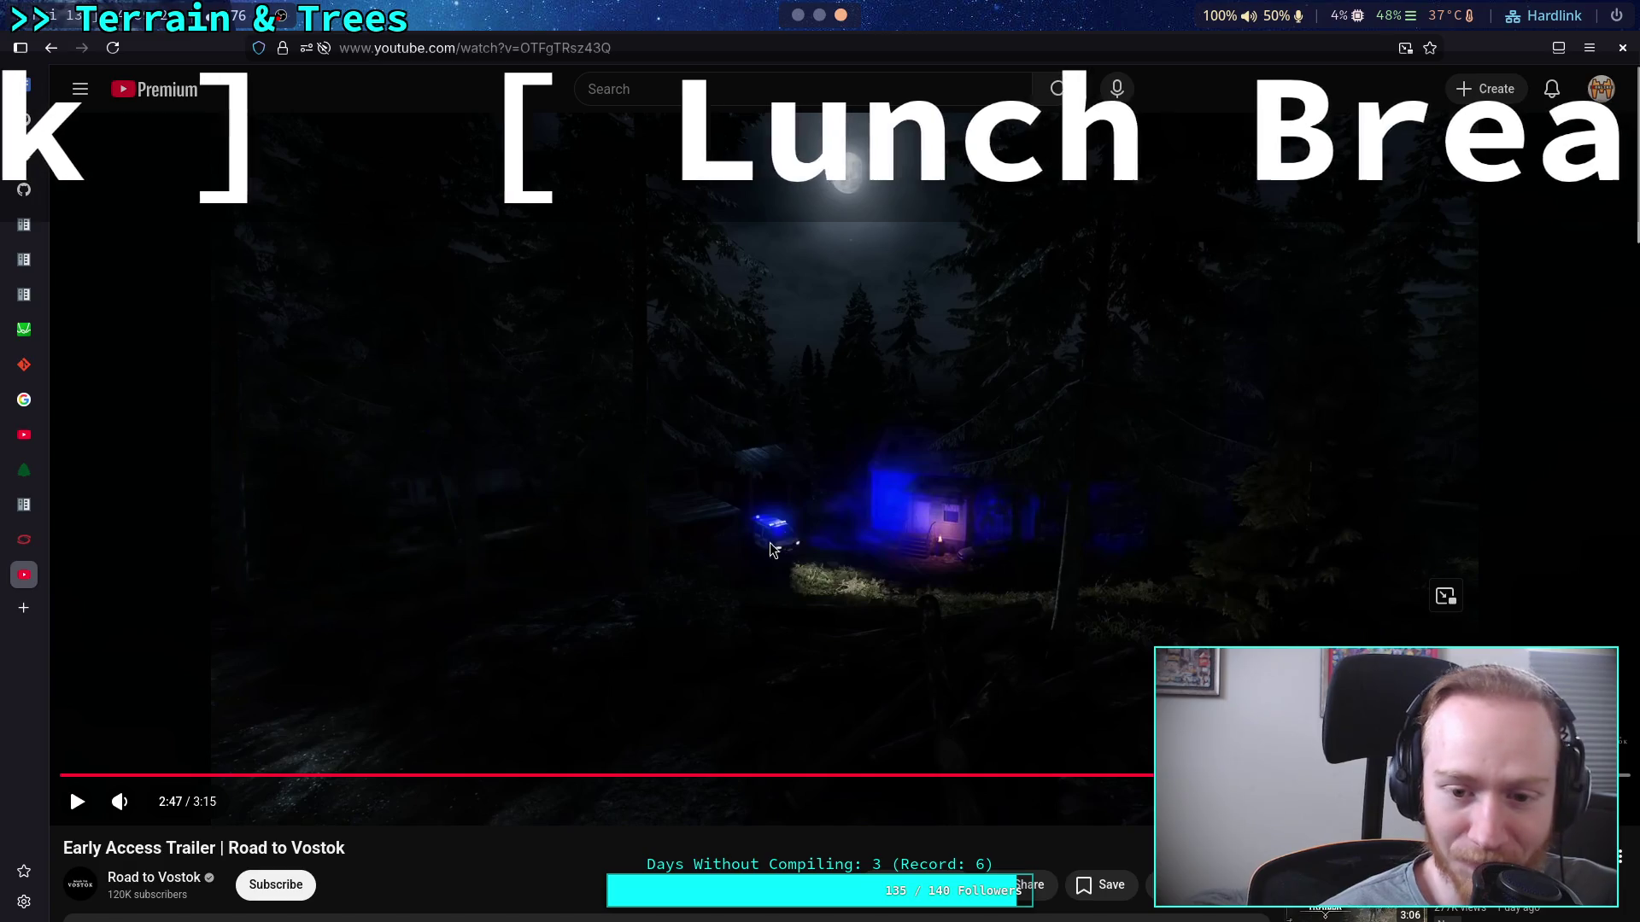
pyautogui.click(893, 594)
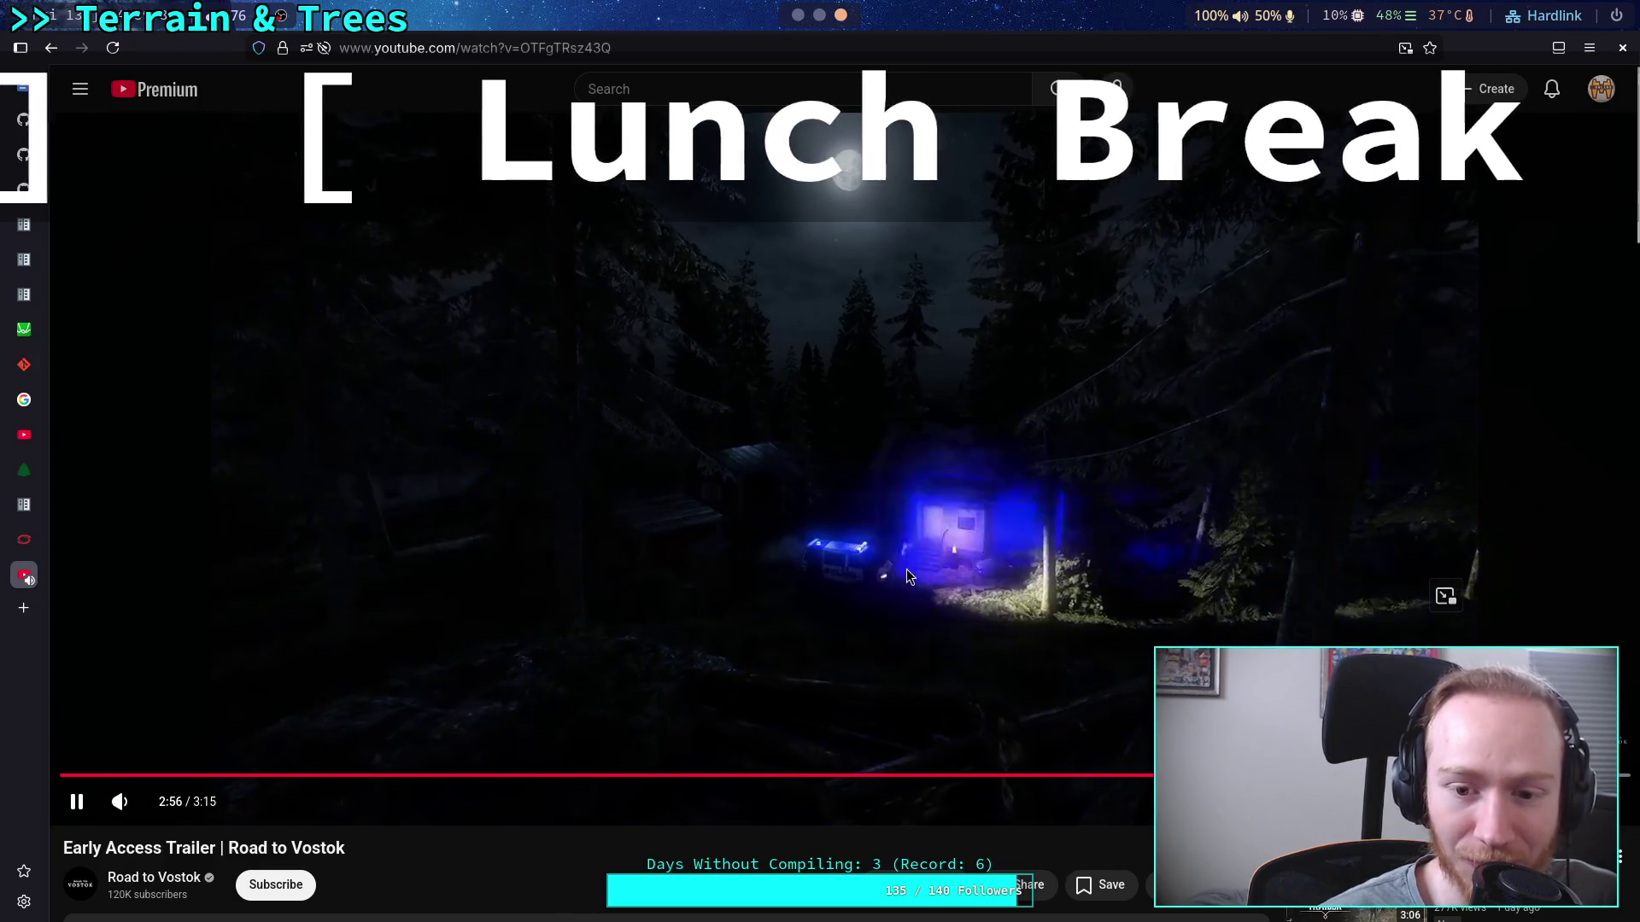
pyautogui.click(935, 585)
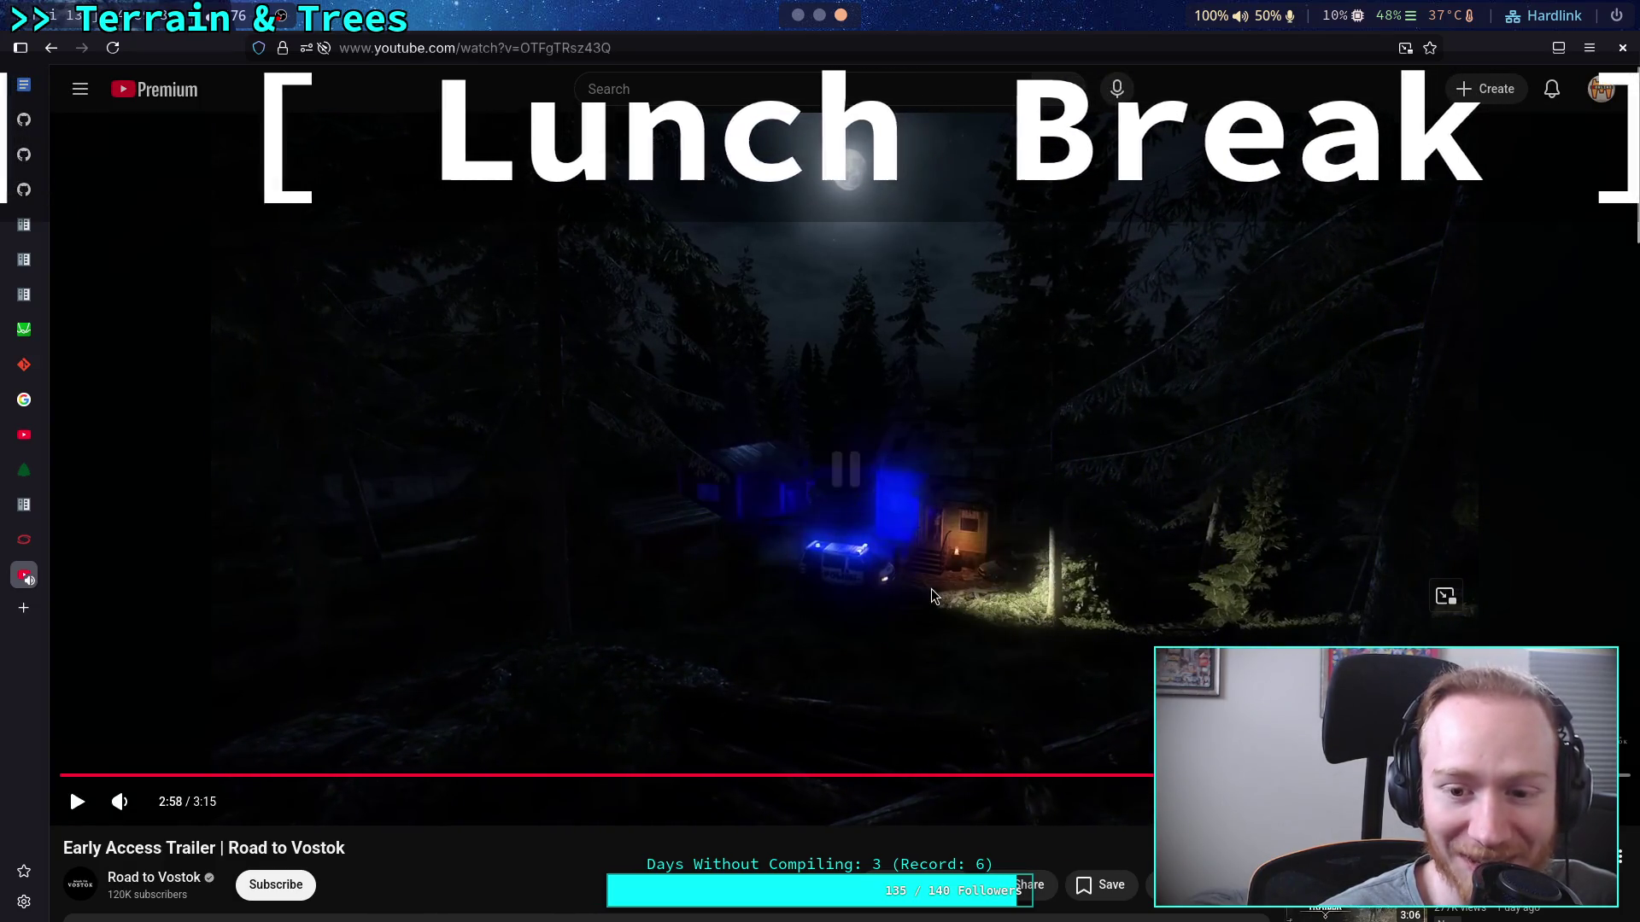
pyautogui.click(931, 588)
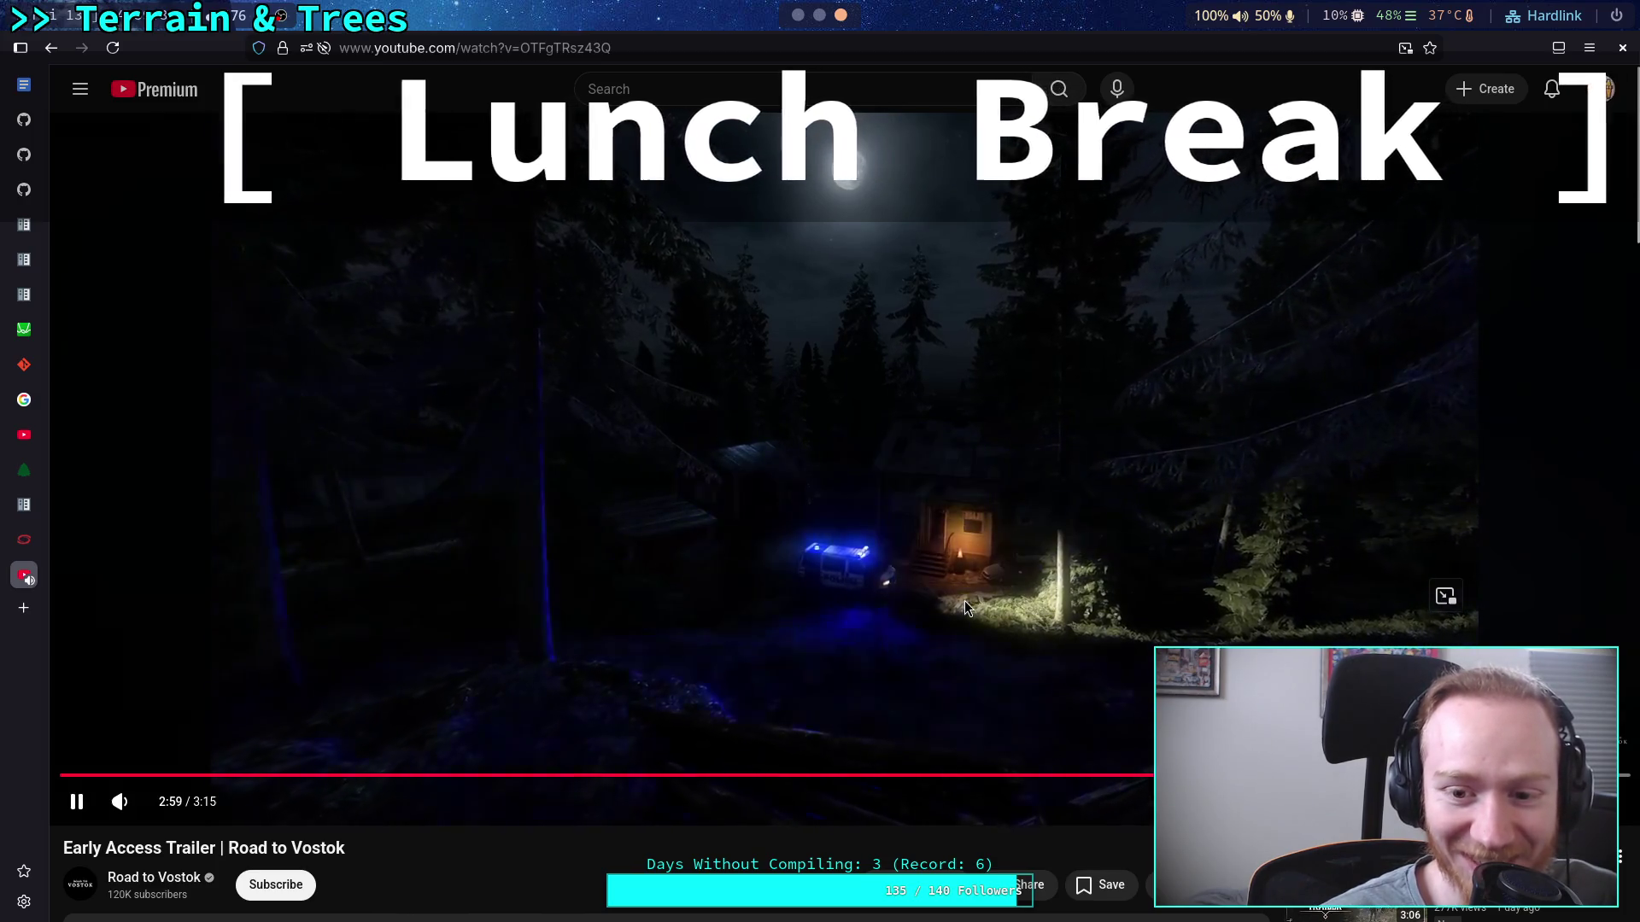
pyautogui.click(922, 581)
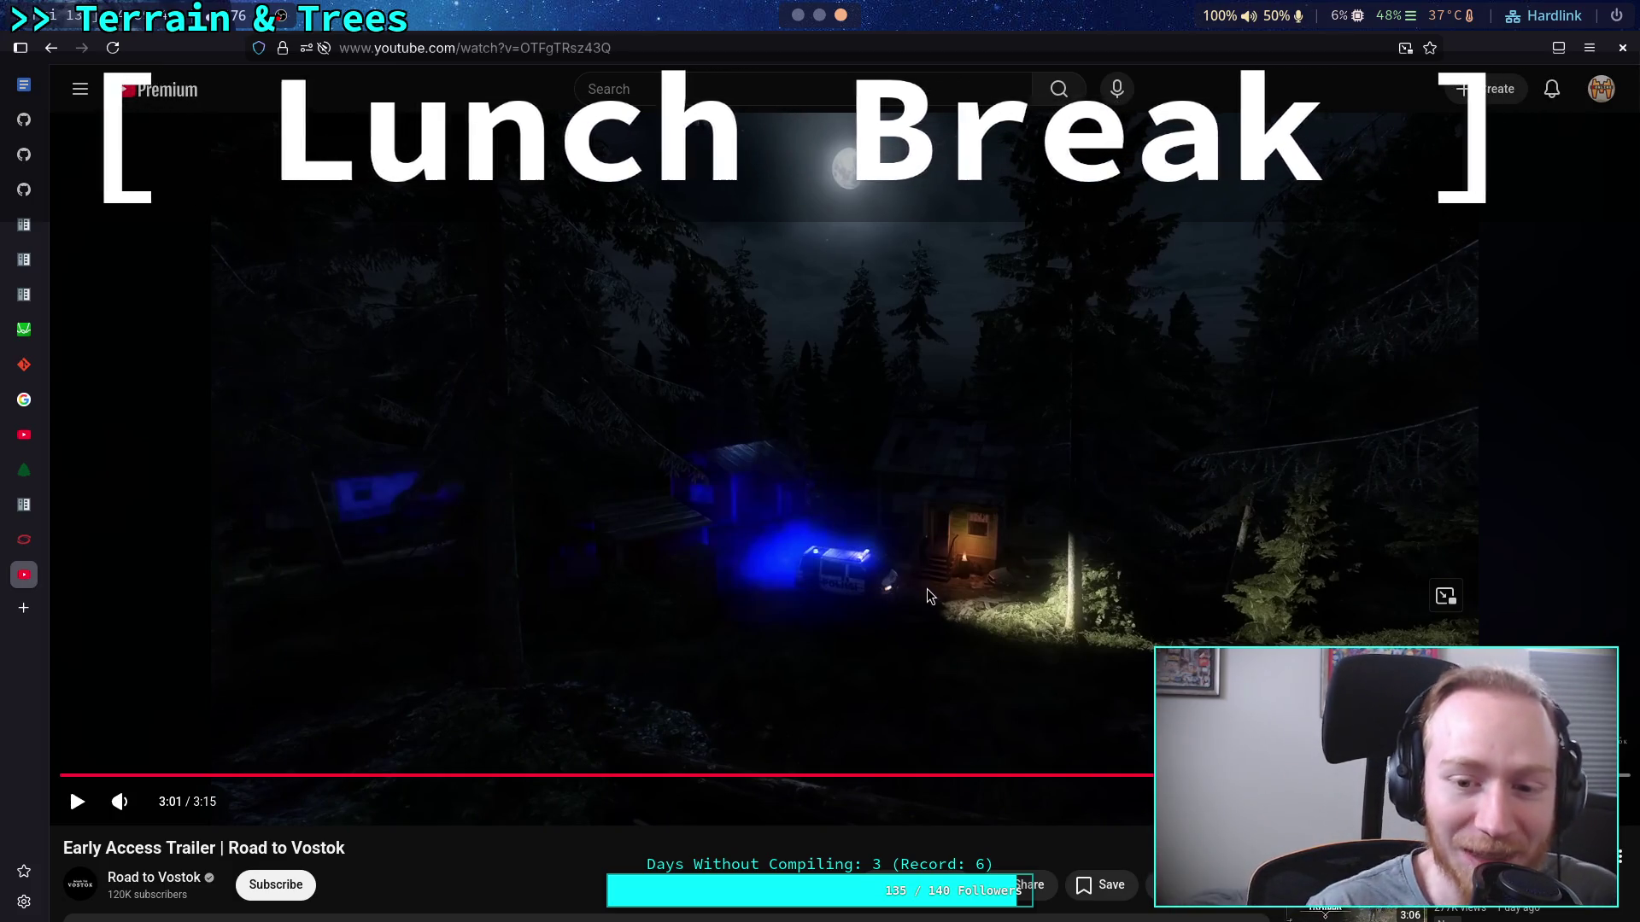
# Replay from 2:58 and pause on the moonlit night forest scene around 3:01.
pyautogui.click(1500, 775)
pyautogui.click(1149, 677)
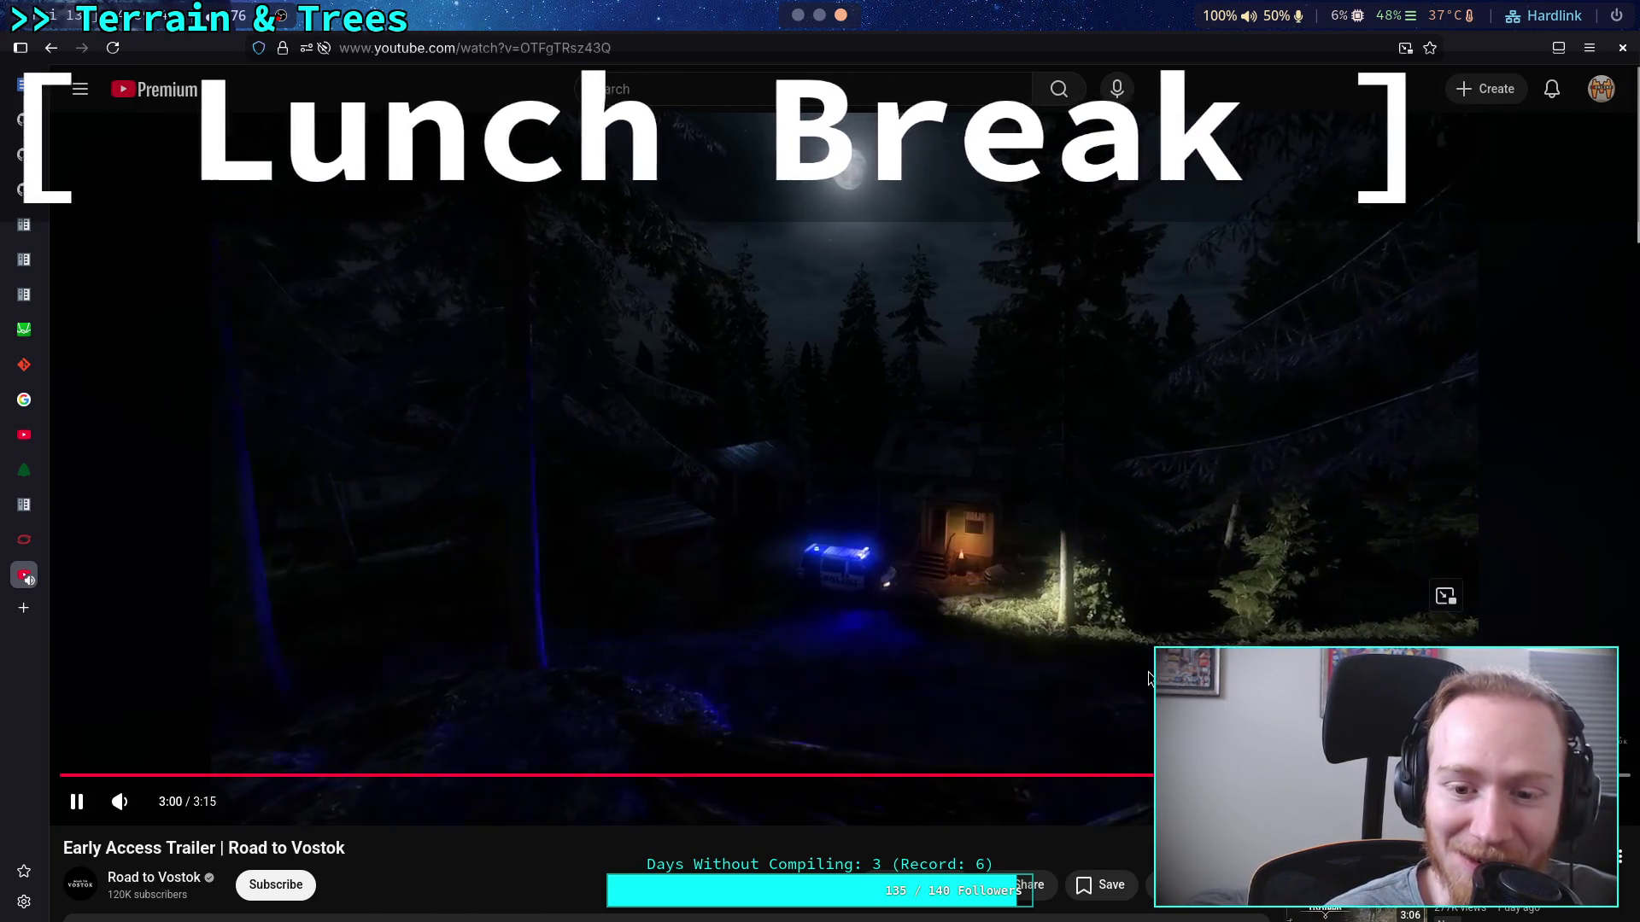
pyautogui.click(889, 568)
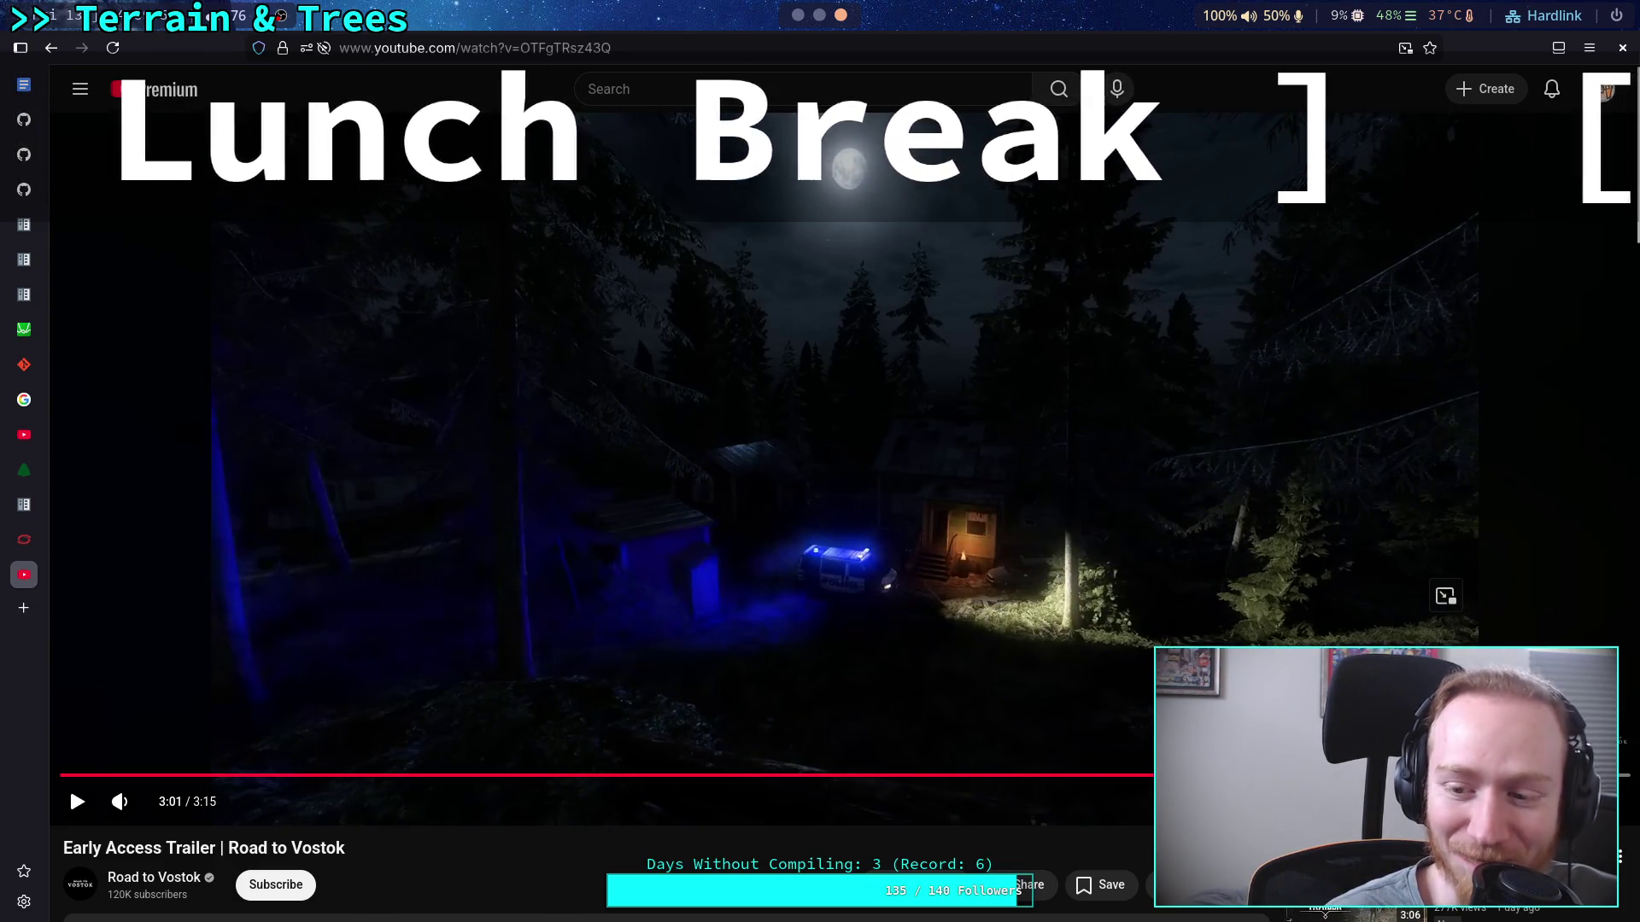
pyautogui.click(913, 567)
pyautogui.click(1142, 656)
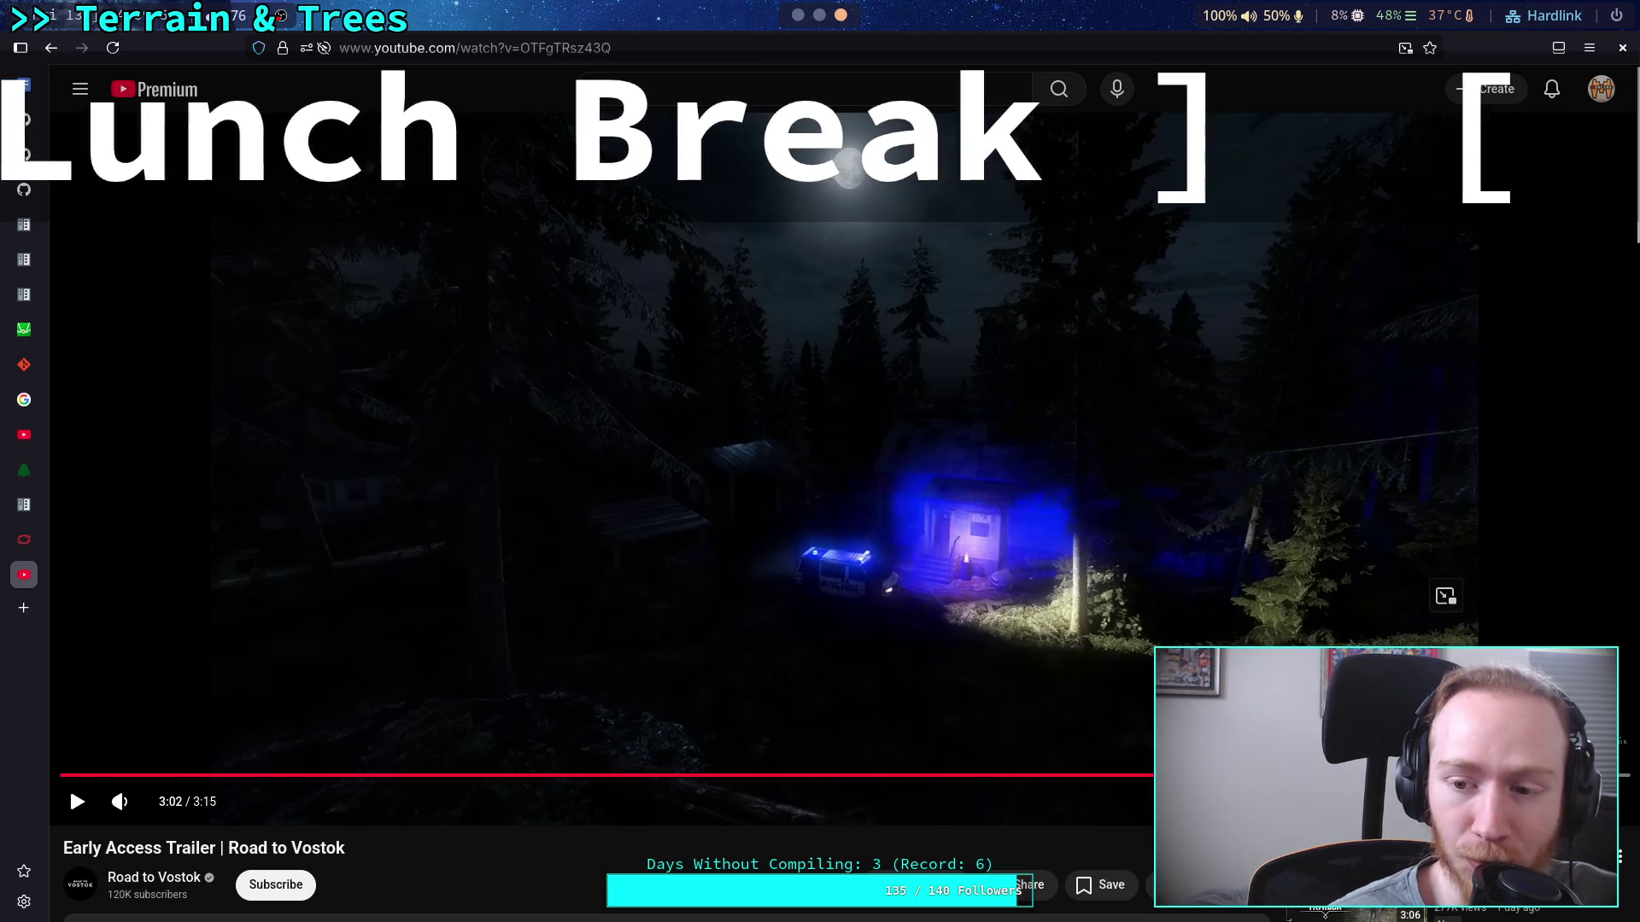
pyautogui.click(1490, 774)
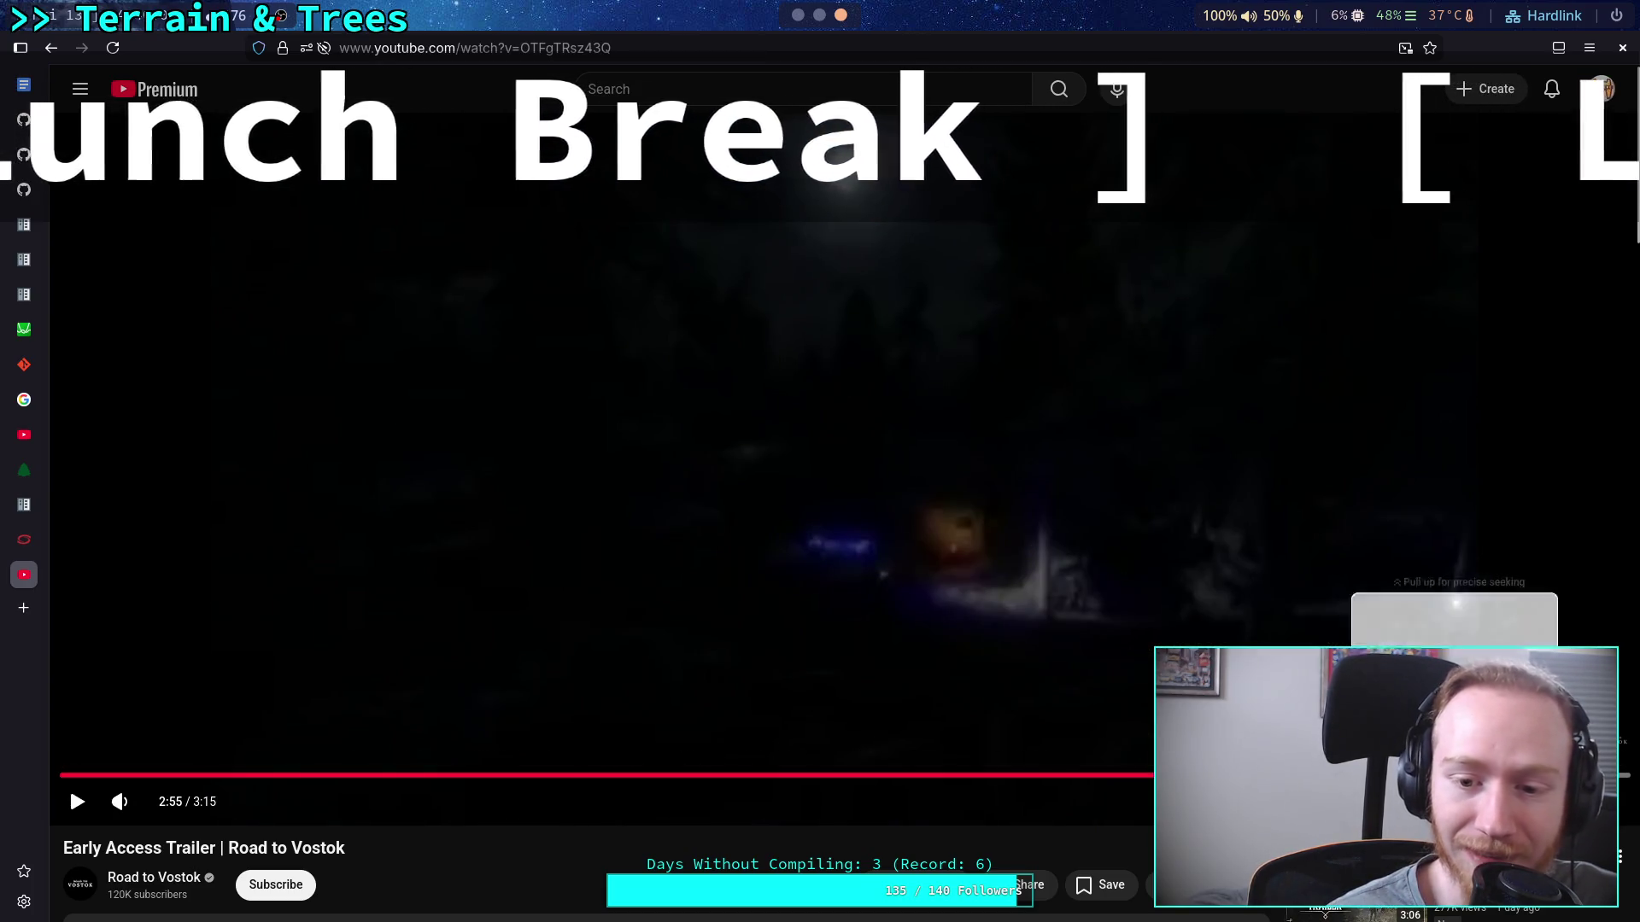
pyautogui.press('k')
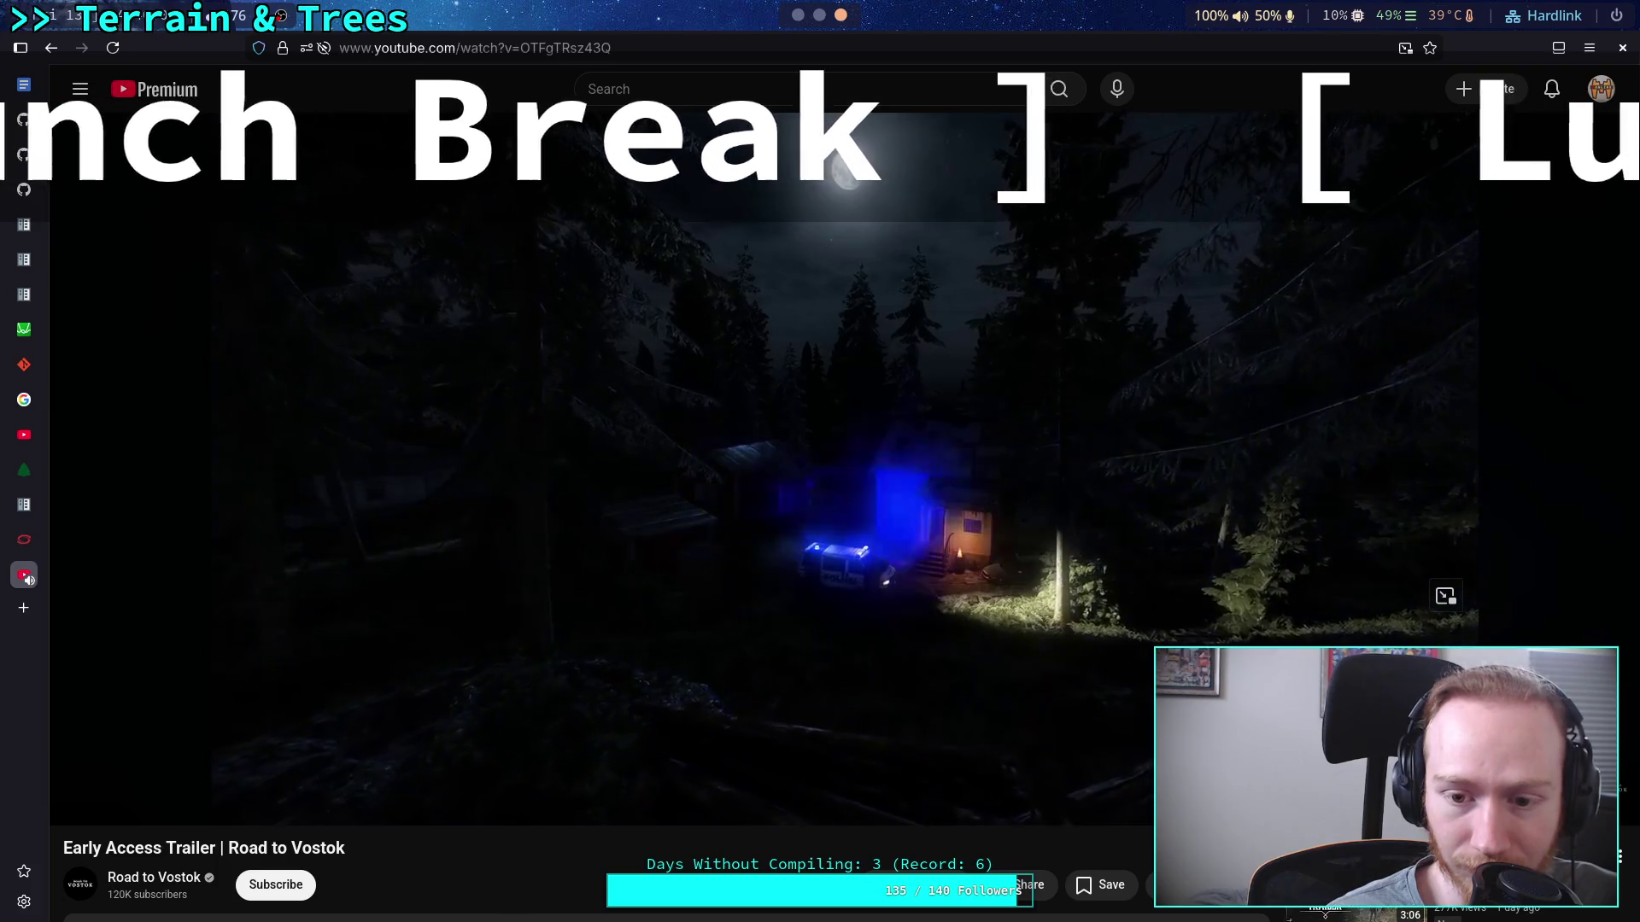
pyautogui.click(1058, 658)
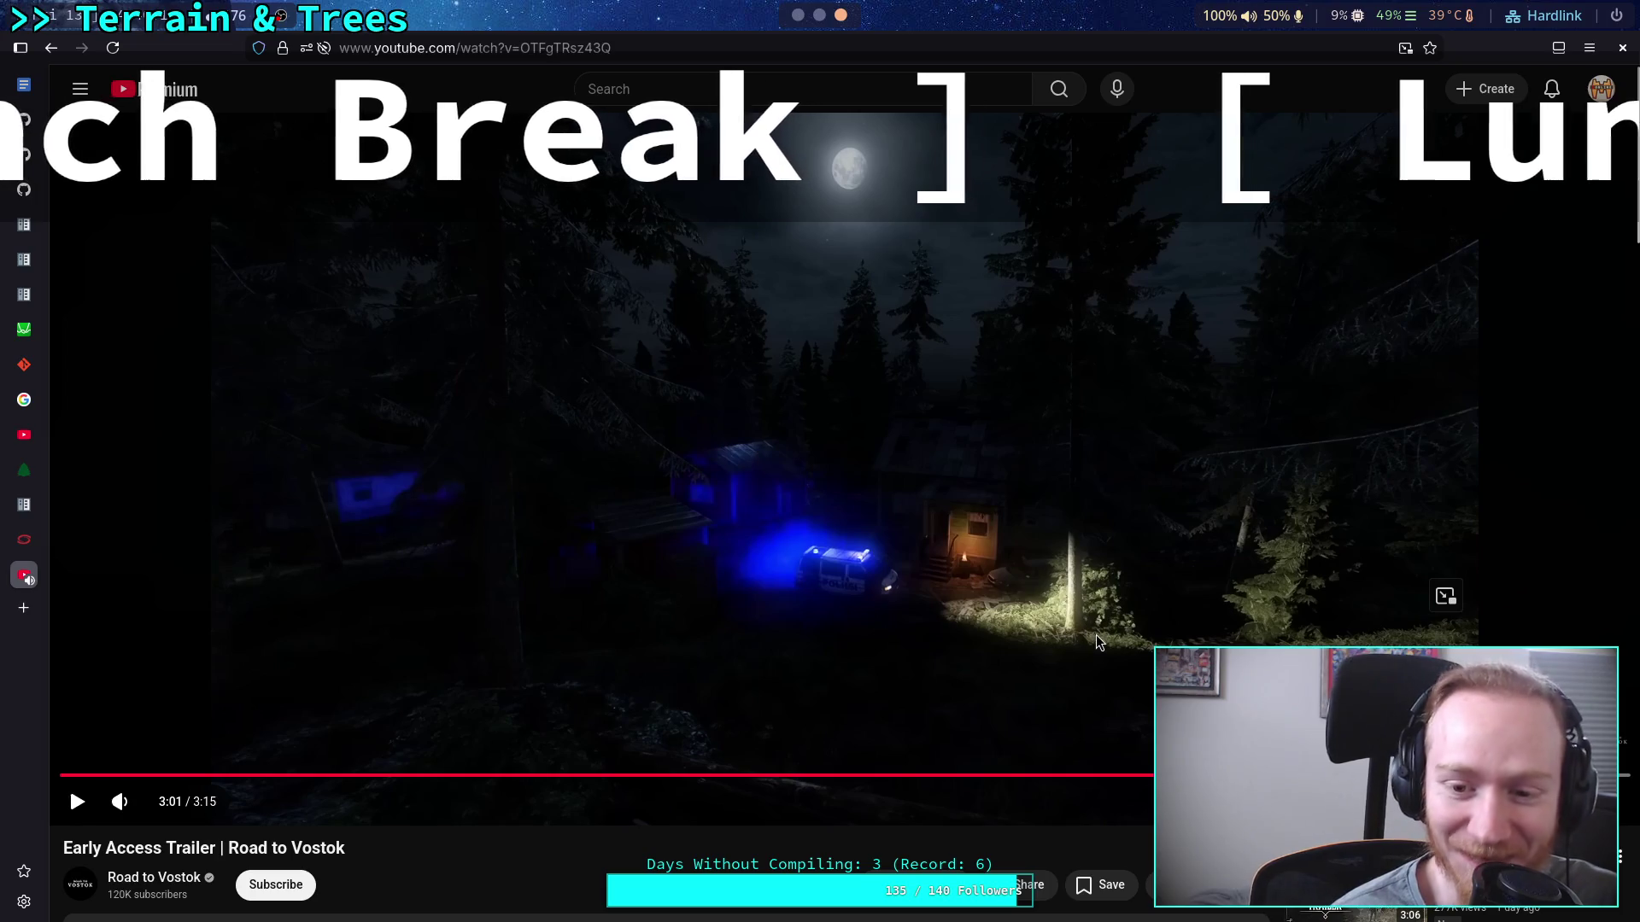
pyautogui.scroll(-5, 1104, 627)
# Play the trailer almost to its end, then return to the Godot terrain editor.
pyautogui.scroll(-3, 924, 691)
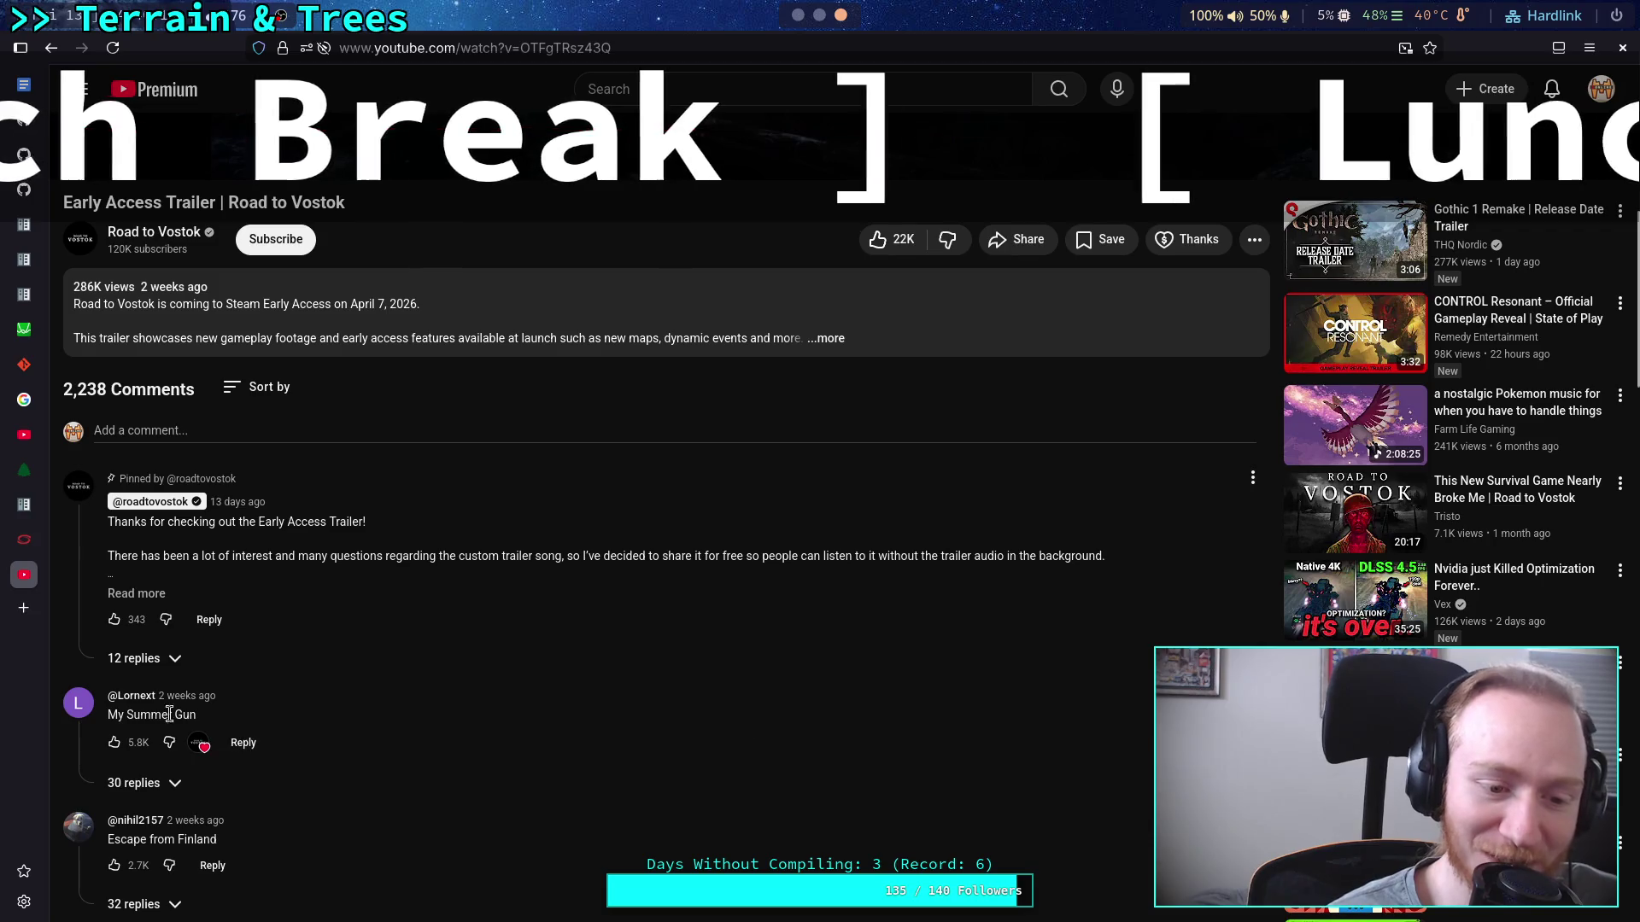
pyautogui.scroll(7, 514, 713)
pyautogui.click(642, 542)
pyautogui.scroll(-7, 564, 617)
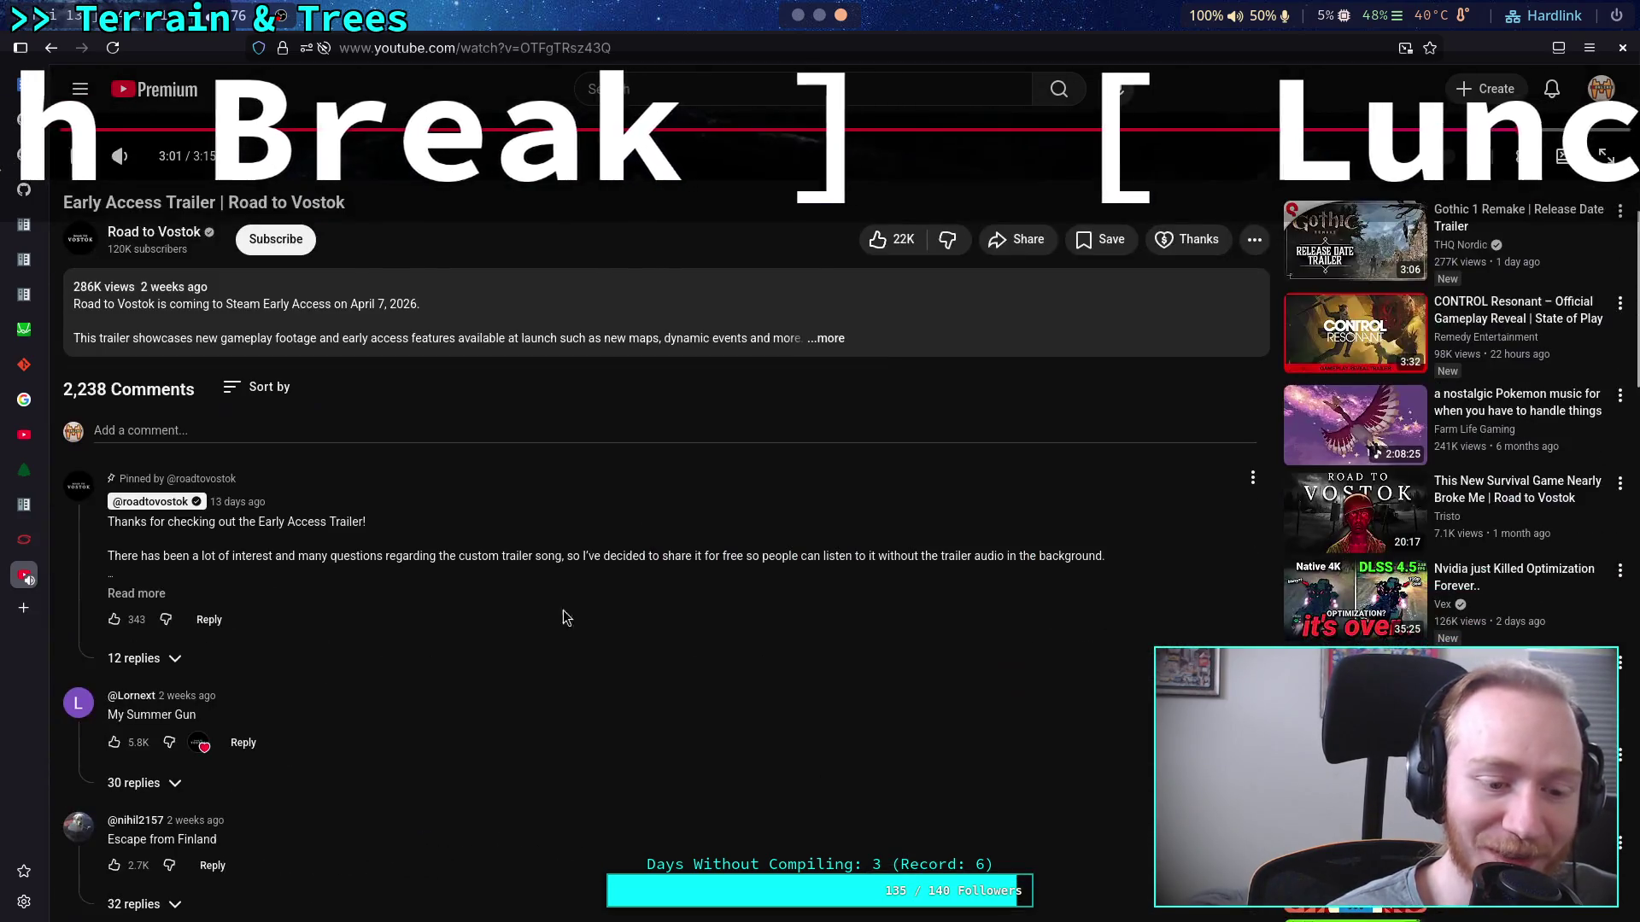
pyautogui.scroll(7, 629, 816)
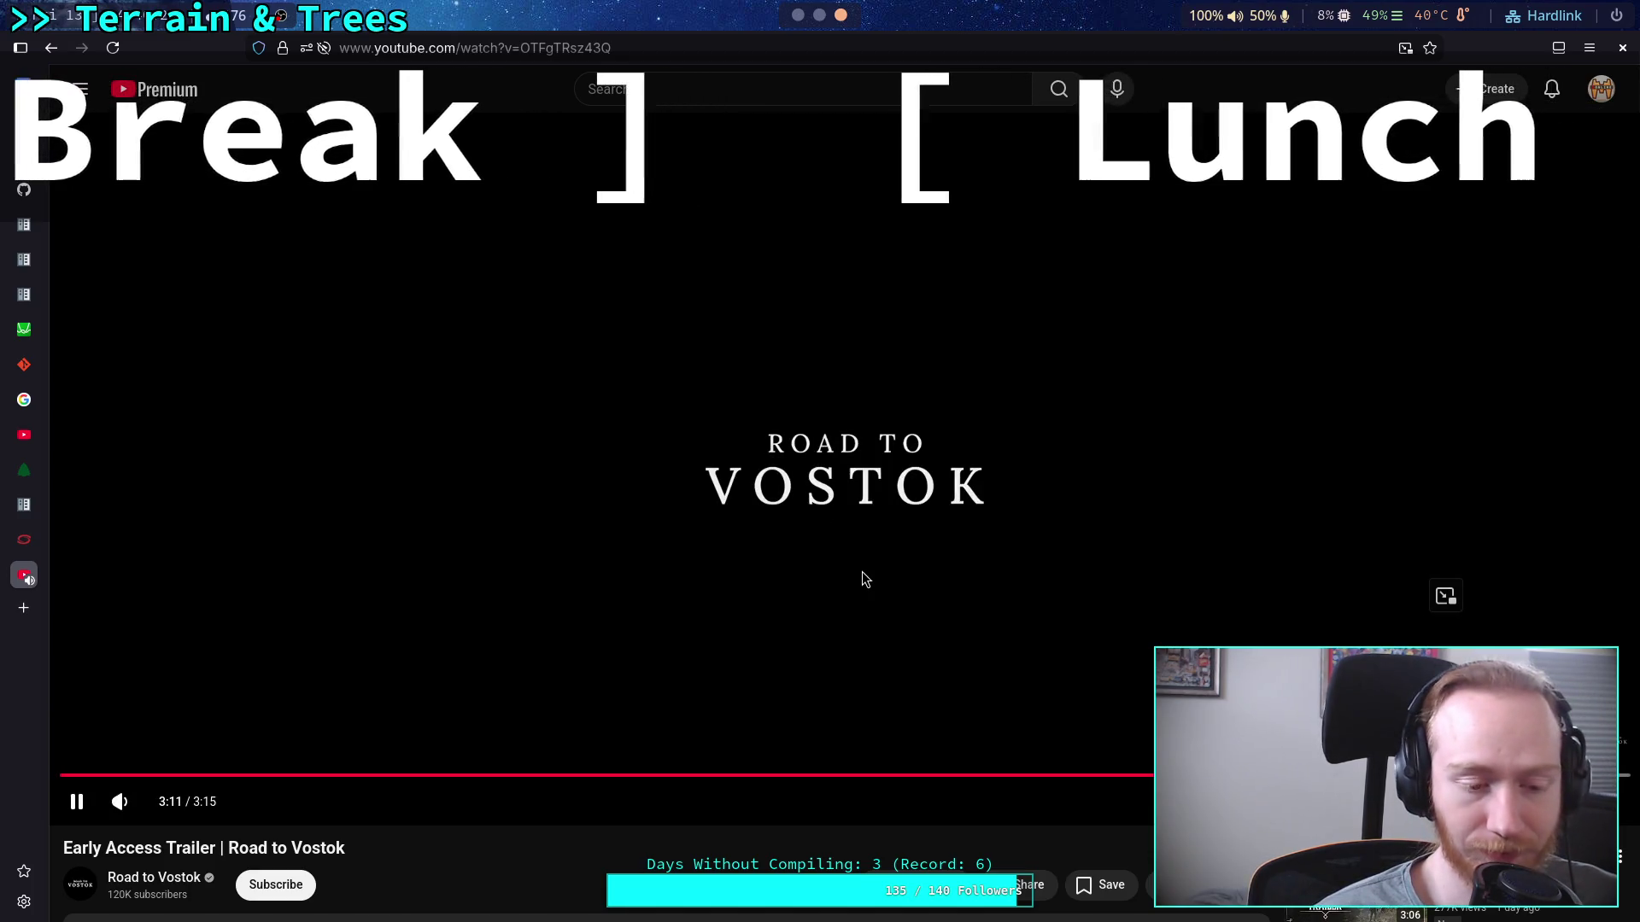
pyautogui.click(838, 581)
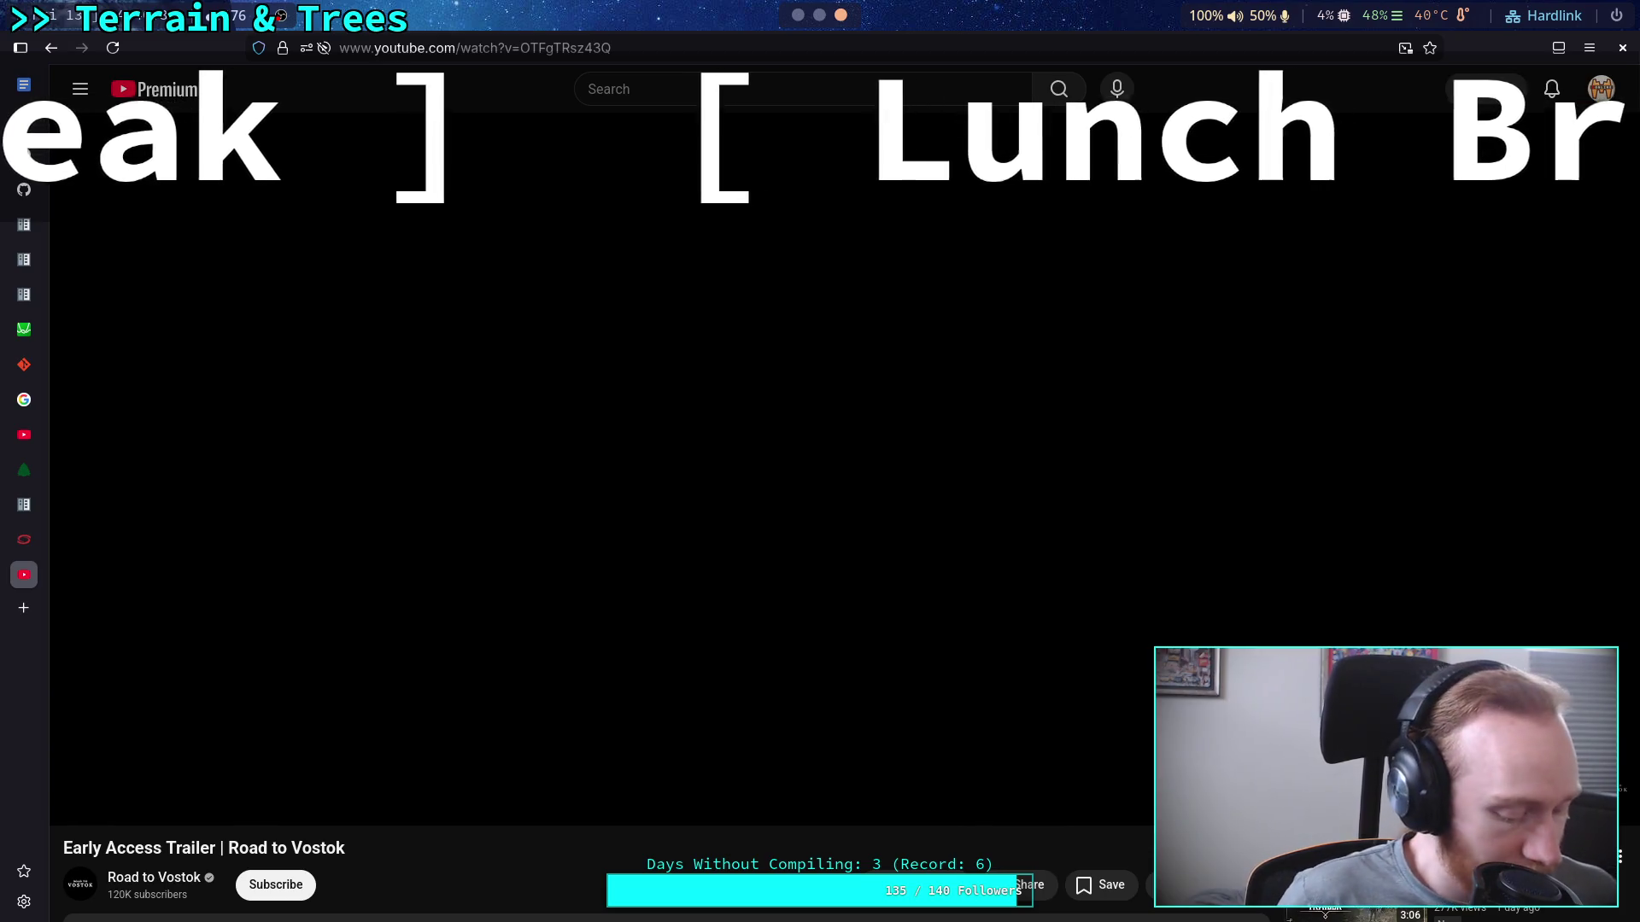
pyautogui.press('super+1')
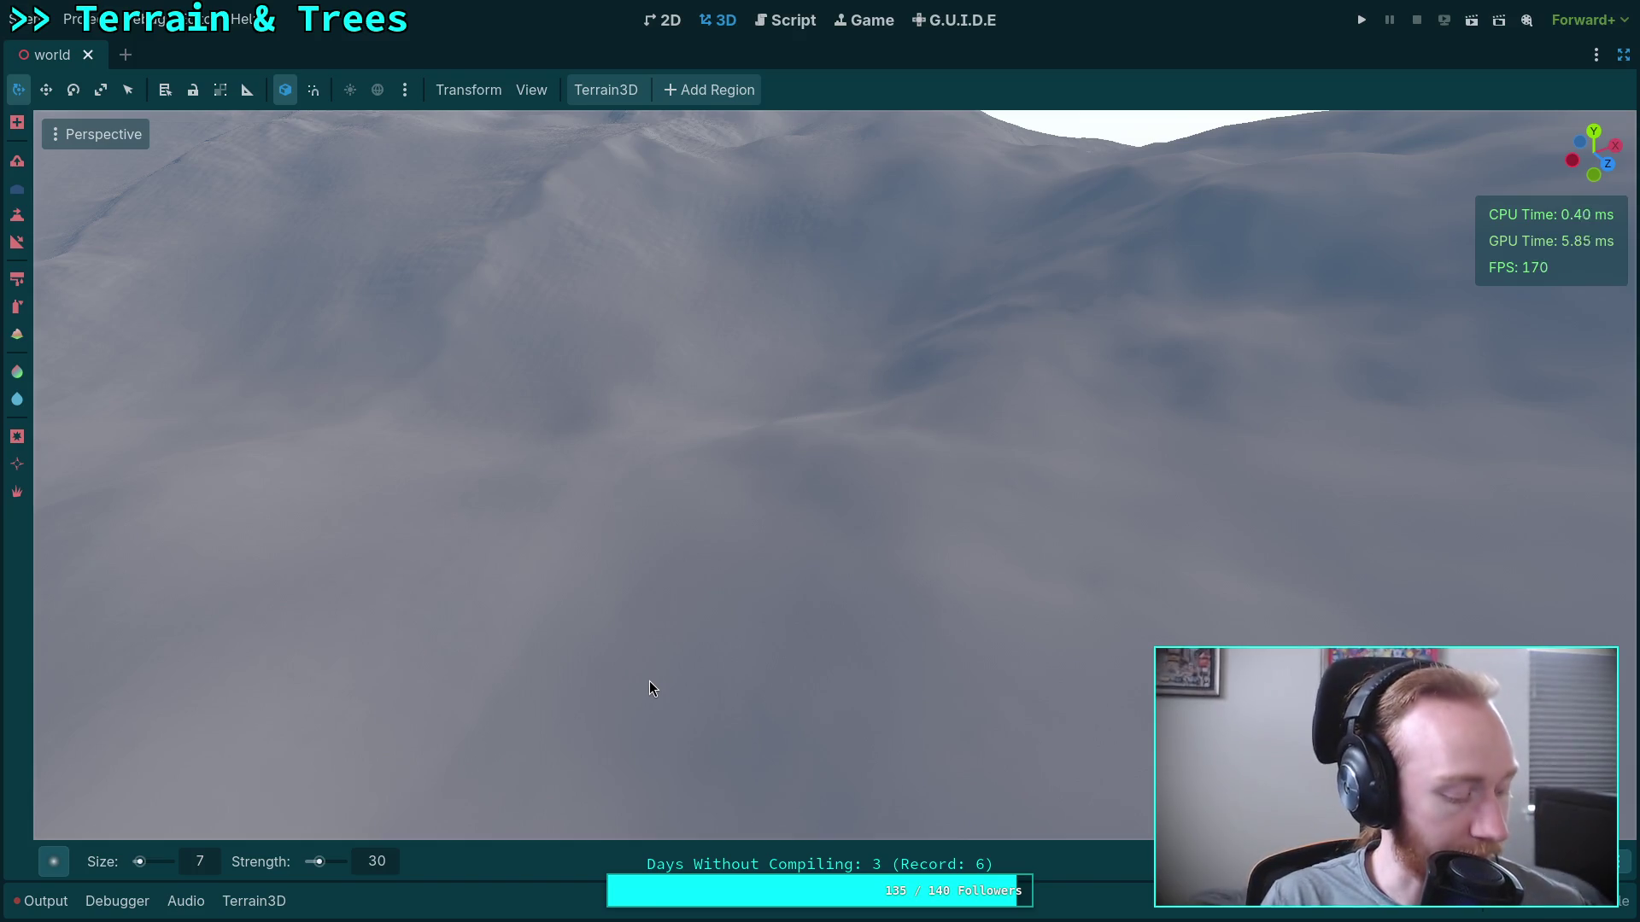
# Fly the camera through the clouds and orbit around the snowy terrain's hills.
pyautogui.moveTo(719, 707)
pyautogui.mouseDown()
pyautogui.moveTo(720, 632)
pyautogui.moveTo(231, 628)
pyautogui.mouseUp()
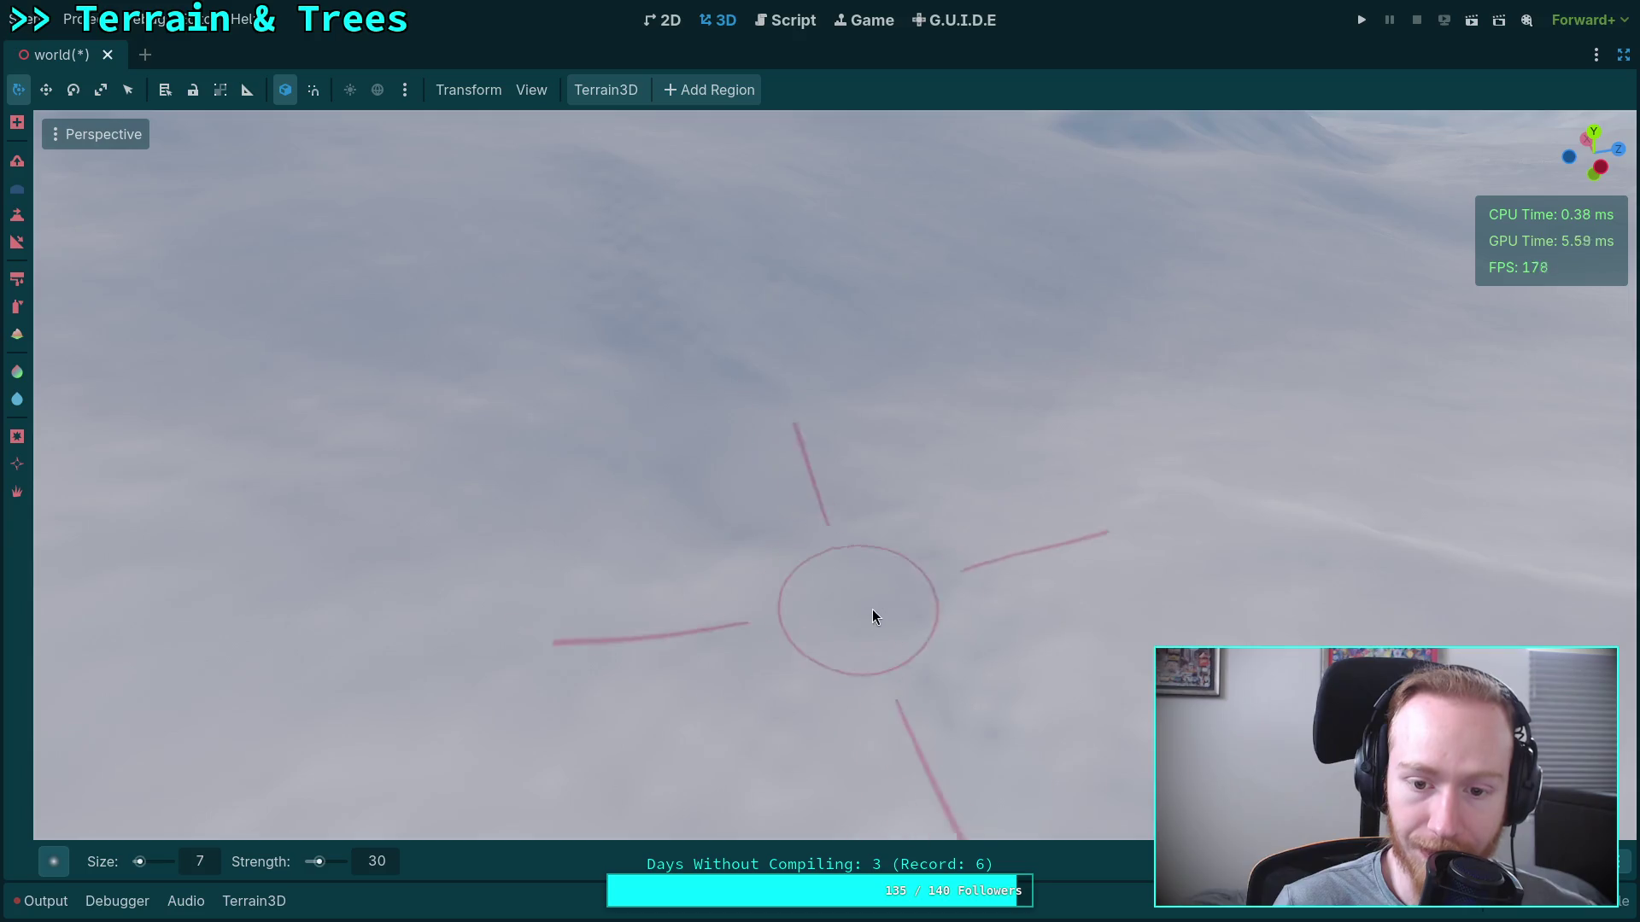
pyautogui.moveTo(895, 652)
pyautogui.mouseDown()
pyautogui.moveTo(735, 320)
pyautogui.moveTo(649, 683)
pyautogui.mouseUp()
pyautogui.moveTo(710, 274)
pyautogui.mouseDown()
pyautogui.moveTo(787, 464)
pyautogui.moveTo(820, 461)
pyautogui.moveTo(607, 519)
pyautogui.moveTo(644, 364)
pyautogui.moveTo(641, 402)
pyautogui.moveTo(791, 444)
pyautogui.moveTo(823, 432)
pyautogui.moveTo(642, 552)
pyautogui.moveTo(820, 487)
pyautogui.moveTo(761, 538)
pyautogui.moveTo(996, 695)
pyautogui.moveTo(892, 680)
pyautogui.mouseUp()
pyautogui.moveTo(726, 514)
pyautogui.mouseDown()
pyautogui.moveTo(788, 516)
pyautogui.moveTo(747, 491)
pyautogui.mouseUp()
pyautogui.moveTo(665, 416)
pyautogui.mouseDown()
pyautogui.moveTo(572, 381)
pyautogui.moveTo(729, 457)
pyautogui.moveTo(678, 348)
pyautogui.moveTo(864, 402)
pyautogui.moveTo(805, 381)
pyautogui.moveTo(725, 458)
pyautogui.moveTo(709, 547)
pyautogui.mouseUp()
pyautogui.moveTo(853, 655)
pyautogui.mouseDown()
pyautogui.moveTo(581, 666)
pyautogui.moveTo(487, 469)
pyautogui.moveTo(765, 494)
pyautogui.mouseUp()
pyautogui.moveTo(896, 427); pyautogui.dragTo(895, 560)
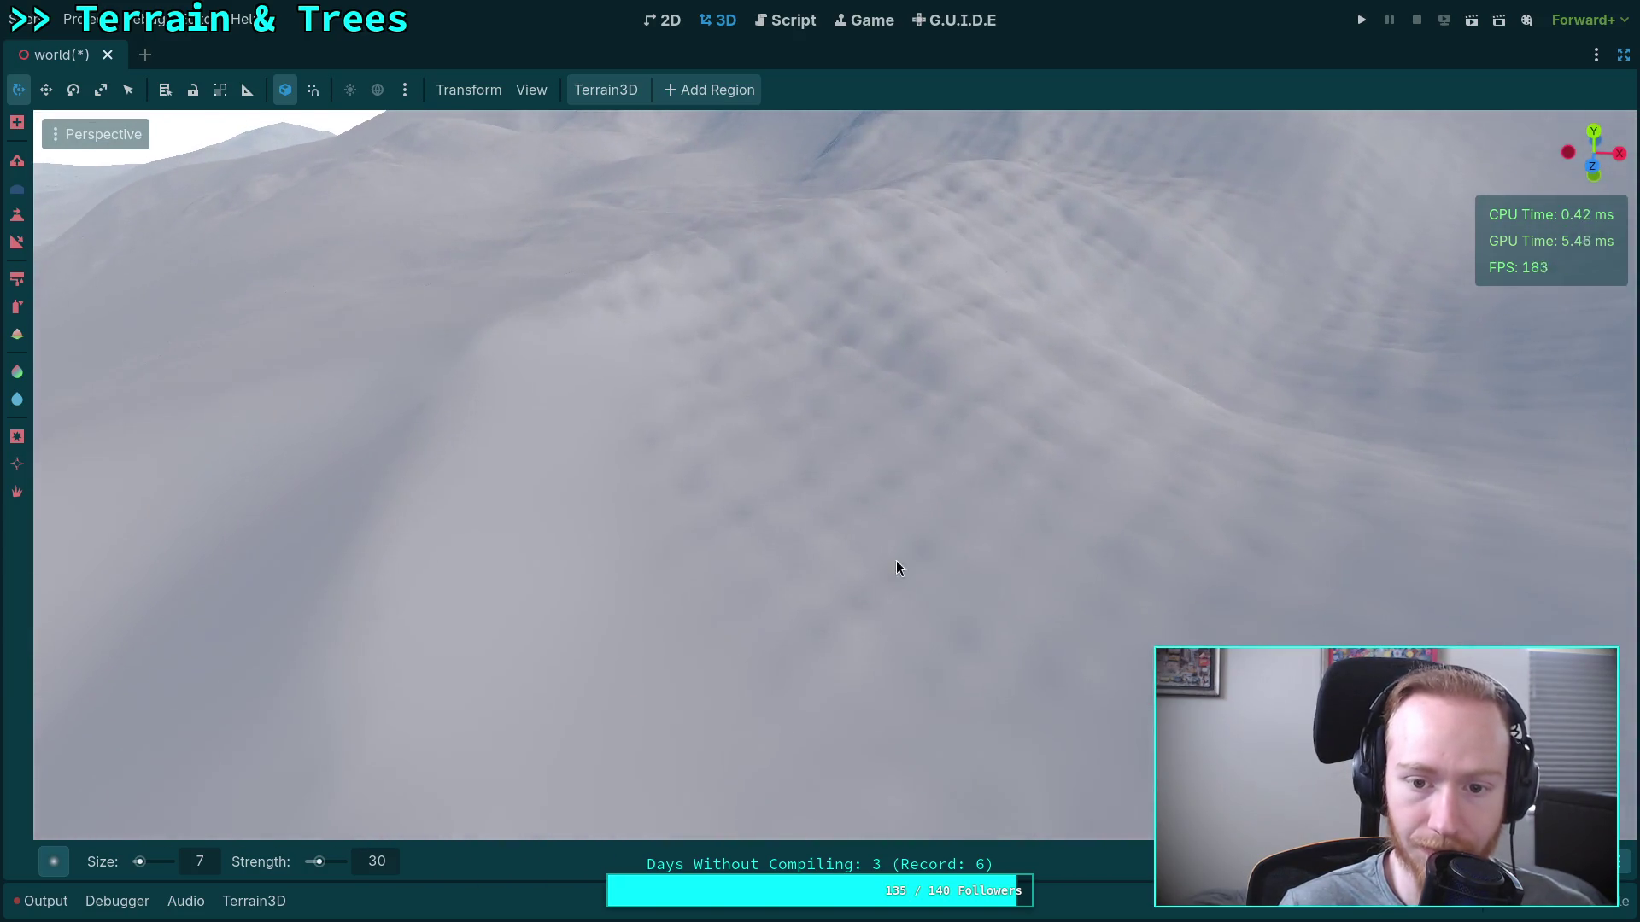
pyautogui.moveTo(743, 453)
pyautogui.mouseDown()
pyautogui.moveTo(769, 478)
pyautogui.moveTo(664, 432)
pyautogui.mouseUp()
pyautogui.moveTo(931, 624)
pyautogui.mouseDown()
pyautogui.moveTo(618, 499)
pyautogui.moveTo(888, 523)
pyautogui.moveTo(864, 484)
pyautogui.mouseUp()
# Survey the sculpted slopes and horizon from new angles, then exit distraction-free mode.
pyautogui.moveTo(474, 418)
pyautogui.mouseDown()
pyautogui.moveTo(720, 504)
pyautogui.moveTo(577, 483)
pyautogui.mouseUp()
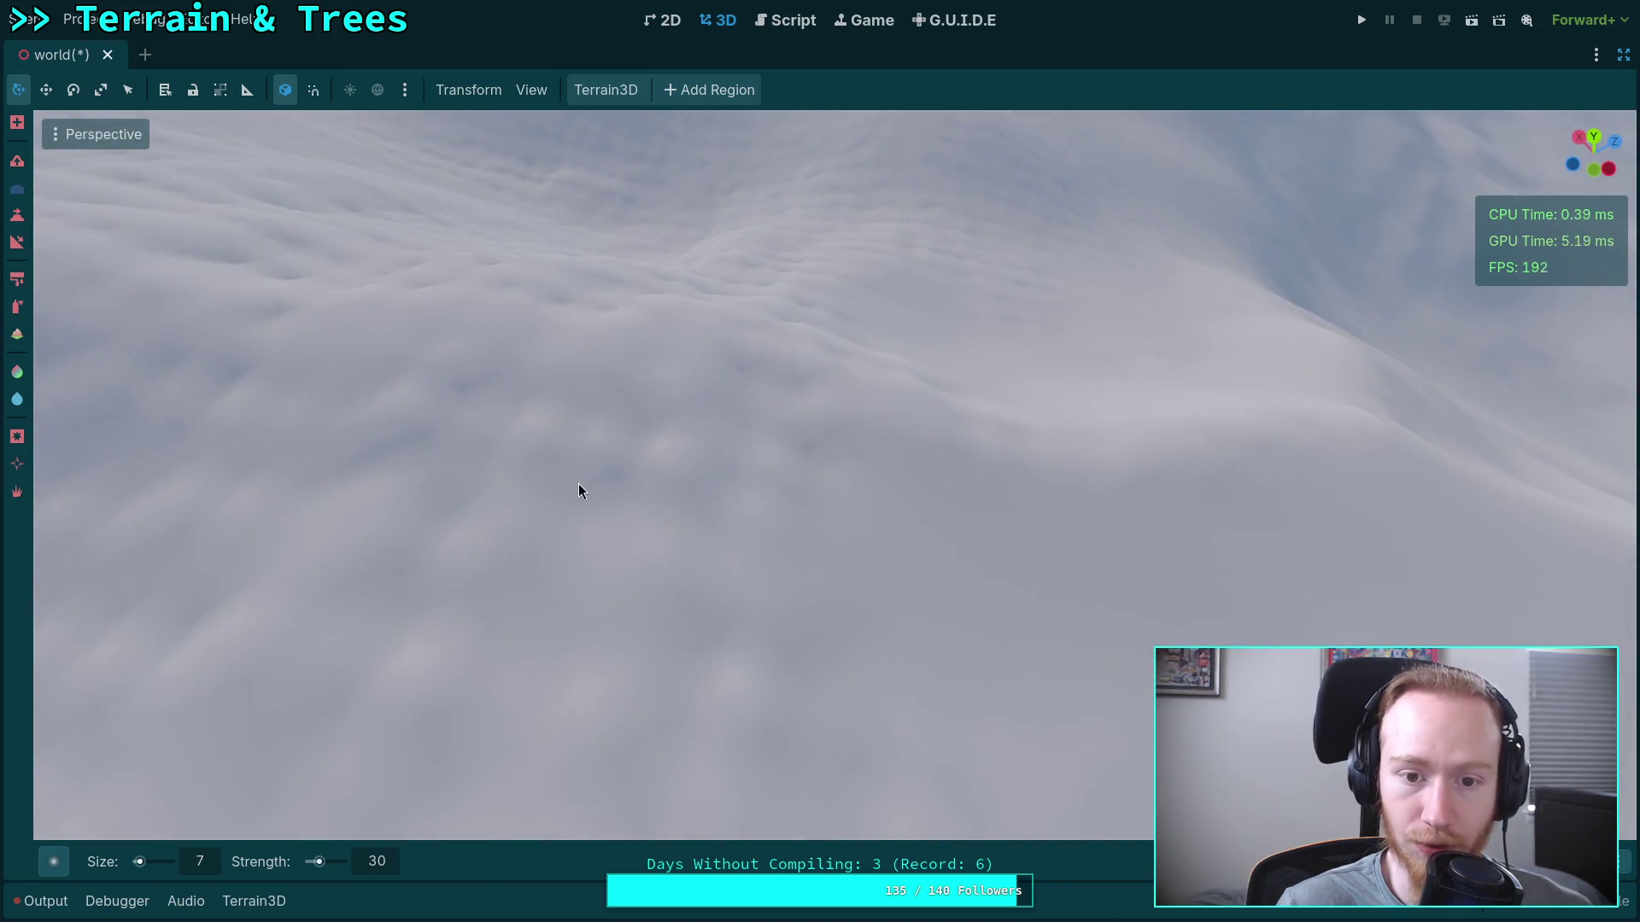
pyautogui.moveTo(1014, 560); pyautogui.dragTo(1098, 659)
pyautogui.moveTo(1043, 480)
pyautogui.mouseDown()
pyautogui.moveTo(919, 476)
pyautogui.moveTo(783, 586)
pyautogui.moveTo(888, 531)
pyautogui.moveTo(574, 545)
pyautogui.moveTo(743, 579)
pyautogui.moveTo(725, 387)
pyautogui.mouseUp()
pyautogui.moveTo(824, 507)
pyautogui.mouseDown()
pyautogui.moveTo(893, 392)
pyautogui.moveTo(706, 461)
pyautogui.moveTo(632, 428)
pyautogui.moveTo(871, 532)
pyautogui.moveTo(478, 598)
pyautogui.moveTo(720, 536)
pyautogui.moveTo(626, 424)
pyautogui.moveTo(736, 334)
pyautogui.moveTo(726, 374)
pyautogui.moveTo(776, 373)
pyautogui.moveTo(588, 376)
pyautogui.moveTo(817, 696)
pyautogui.moveTo(706, 484)
pyautogui.moveTo(604, 509)
pyautogui.moveTo(982, 384)
pyautogui.moveTo(792, 403)
pyautogui.moveTo(547, 495)
pyautogui.moveTo(709, 492)
pyautogui.moveTo(962, 447)
pyautogui.moveTo(700, 700)
pyautogui.moveTo(780, 578)
pyautogui.moveTo(666, 451)
pyautogui.moveTo(688, 494)
pyautogui.moveTo(651, 615)
pyautogui.moveTo(674, 586)
pyautogui.moveTo(662, 688)
pyautogui.moveTo(697, 660)
pyautogui.moveTo(738, 511)
pyautogui.moveTo(743, 751)
pyautogui.moveTo(546, 602)
pyautogui.moveTo(786, 475)
pyautogui.moveTo(1050, 427)
pyautogui.moveTo(714, 630)
pyautogui.moveTo(982, 555)
pyautogui.moveTo(777, 639)
pyautogui.moveTo(631, 514)
pyautogui.moveTo(659, 534)
pyautogui.moveTo(693, 444)
pyautogui.moveTo(624, 376)
pyautogui.moveTo(651, 380)
pyautogui.moveTo(713, 397)
pyautogui.moveTo(718, 418)
pyautogui.moveTo(608, 491)
pyautogui.moveTo(175, 538)
pyautogui.moveTo(917, 530)
pyautogui.moveTo(830, 506)
pyautogui.mouseUp()
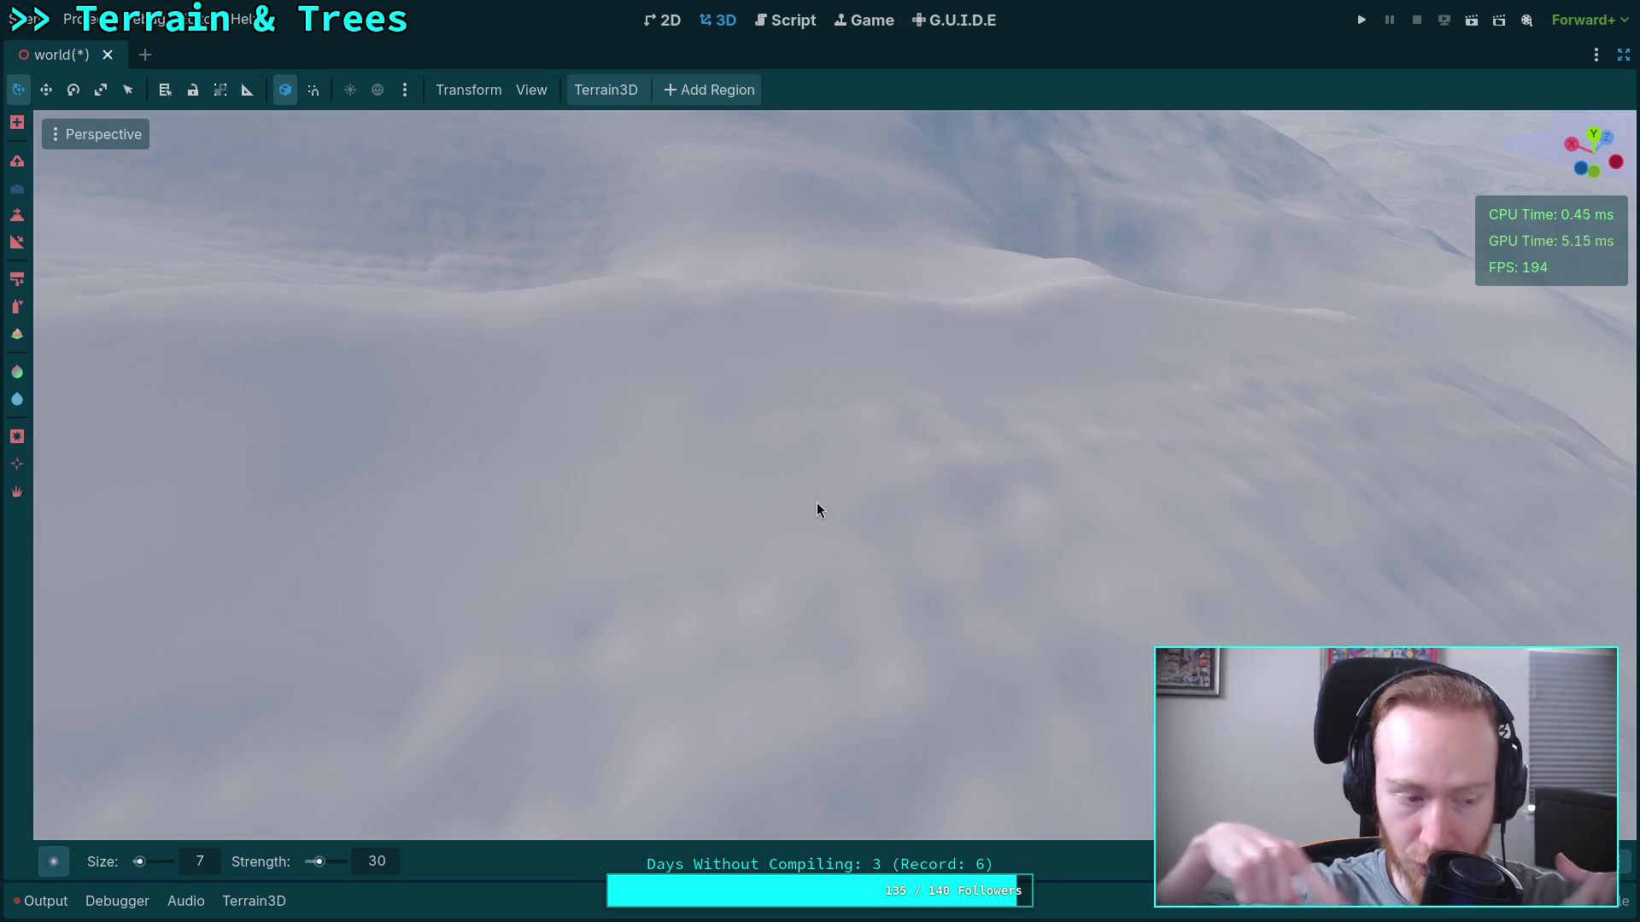
pyautogui.moveTo(756, 450)
pyautogui.mouseDown()
pyautogui.moveTo(854, 461)
pyautogui.moveTo(680, 531)
pyautogui.mouseUp()
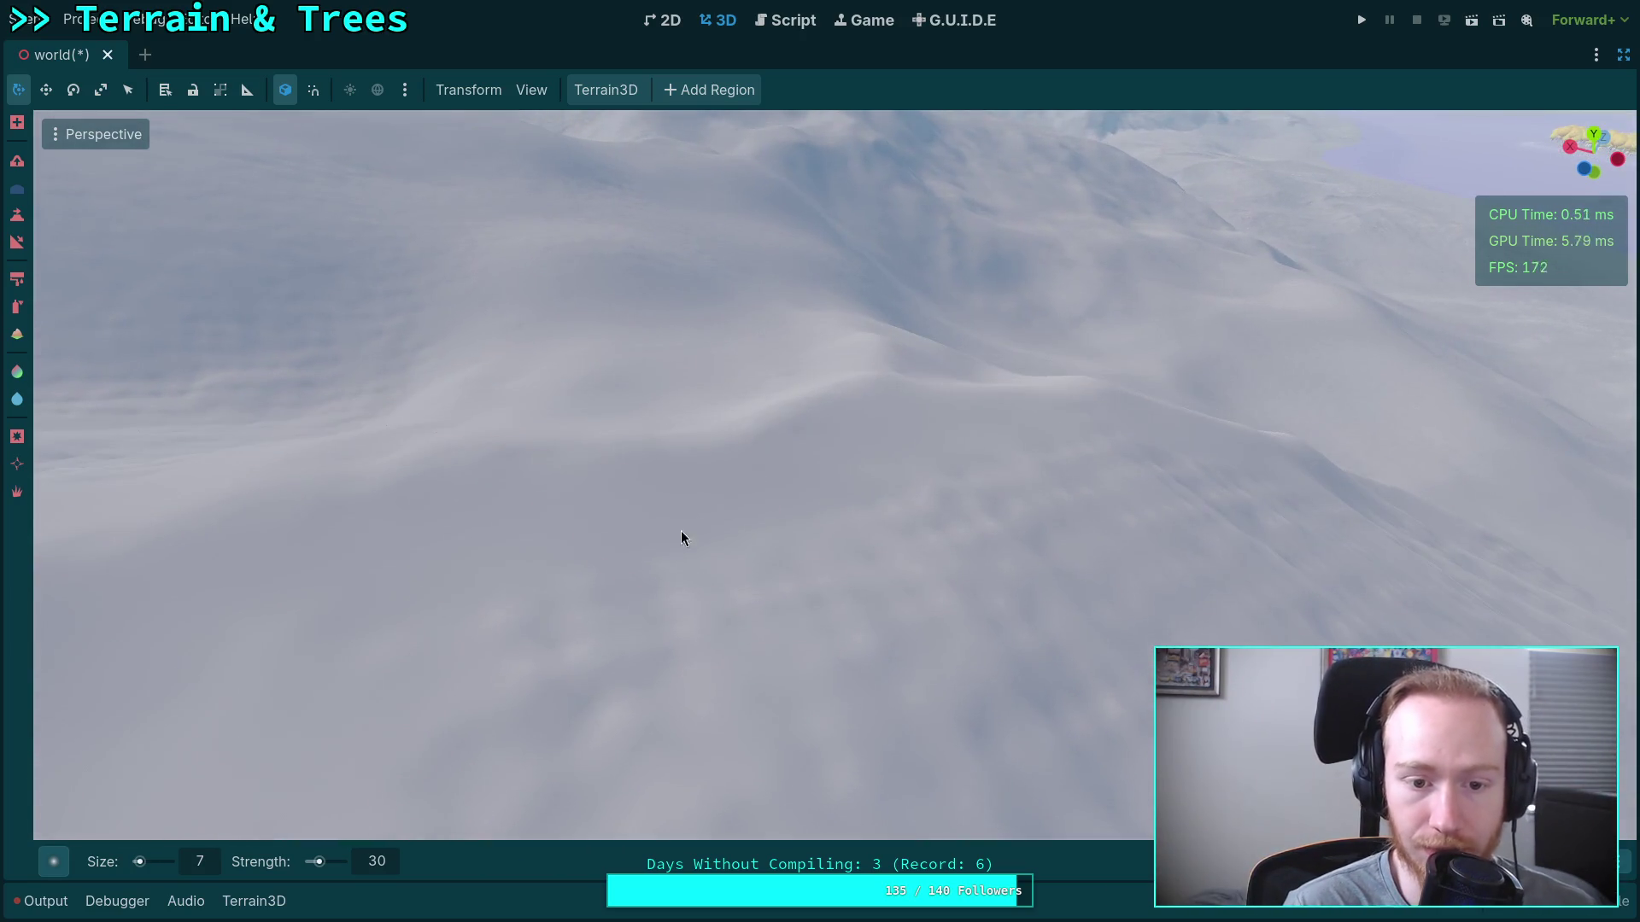
pyautogui.moveTo(825, 582); pyautogui.dragTo(779, 527)
pyautogui.moveTo(740, 608)
pyautogui.mouseDown()
pyautogui.moveTo(1197, 447)
pyautogui.moveTo(654, 488)
pyautogui.moveTo(696, 432)
pyautogui.moveTo(843, 769)
pyautogui.moveTo(683, 598)
pyautogui.moveTo(541, 493)
pyautogui.moveTo(886, 578)
pyautogui.moveTo(641, 556)
pyautogui.moveTo(915, 623)
pyautogui.moveTo(771, 586)
pyautogui.moveTo(863, 520)
pyautogui.mouseUp()
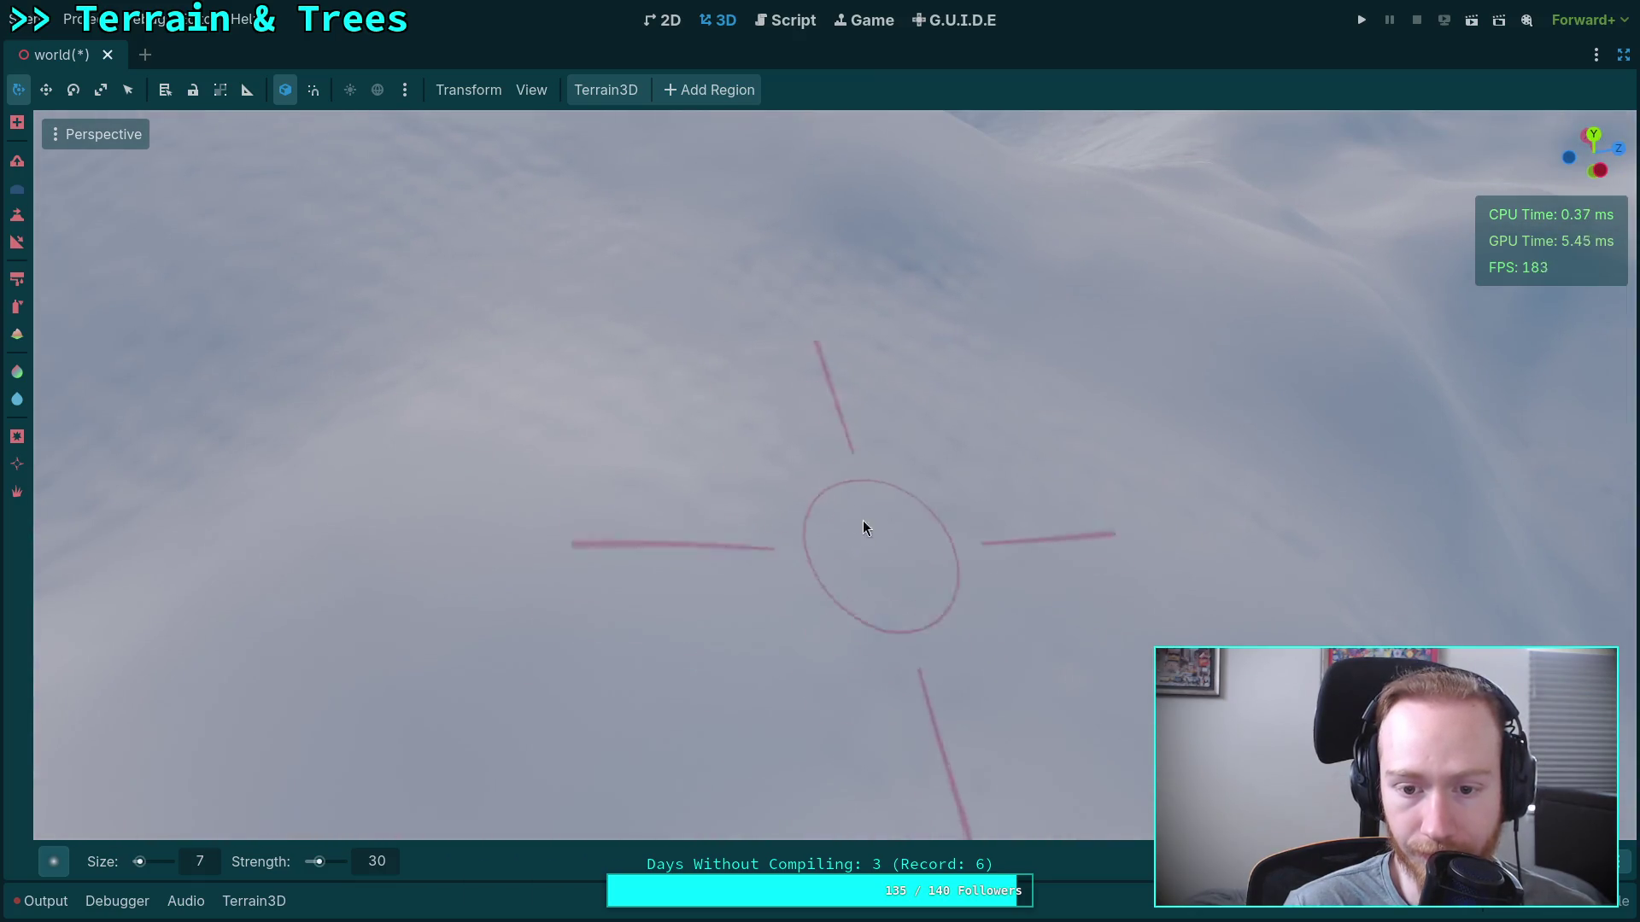
pyautogui.moveTo(820, 462)
pyautogui.mouseDown()
pyautogui.moveTo(648, 414)
pyautogui.moveTo(847, 483)
pyautogui.moveTo(700, 330)
pyautogui.moveTo(837, 453)
pyautogui.moveTo(768, 410)
pyautogui.moveTo(1025, 567)
pyautogui.moveTo(820, 589)
pyautogui.moveTo(900, 461)
pyautogui.moveTo(745, 366)
pyautogui.moveTo(520, 461)
pyautogui.moveTo(552, 517)
pyautogui.moveTo(706, 513)
pyautogui.moveTo(888, 264)
pyautogui.moveTo(854, 282)
pyautogui.moveTo(820, 359)
pyautogui.moveTo(837, 308)
pyautogui.moveTo(768, 393)
pyautogui.moveTo(820, 401)
pyautogui.mouseUp()
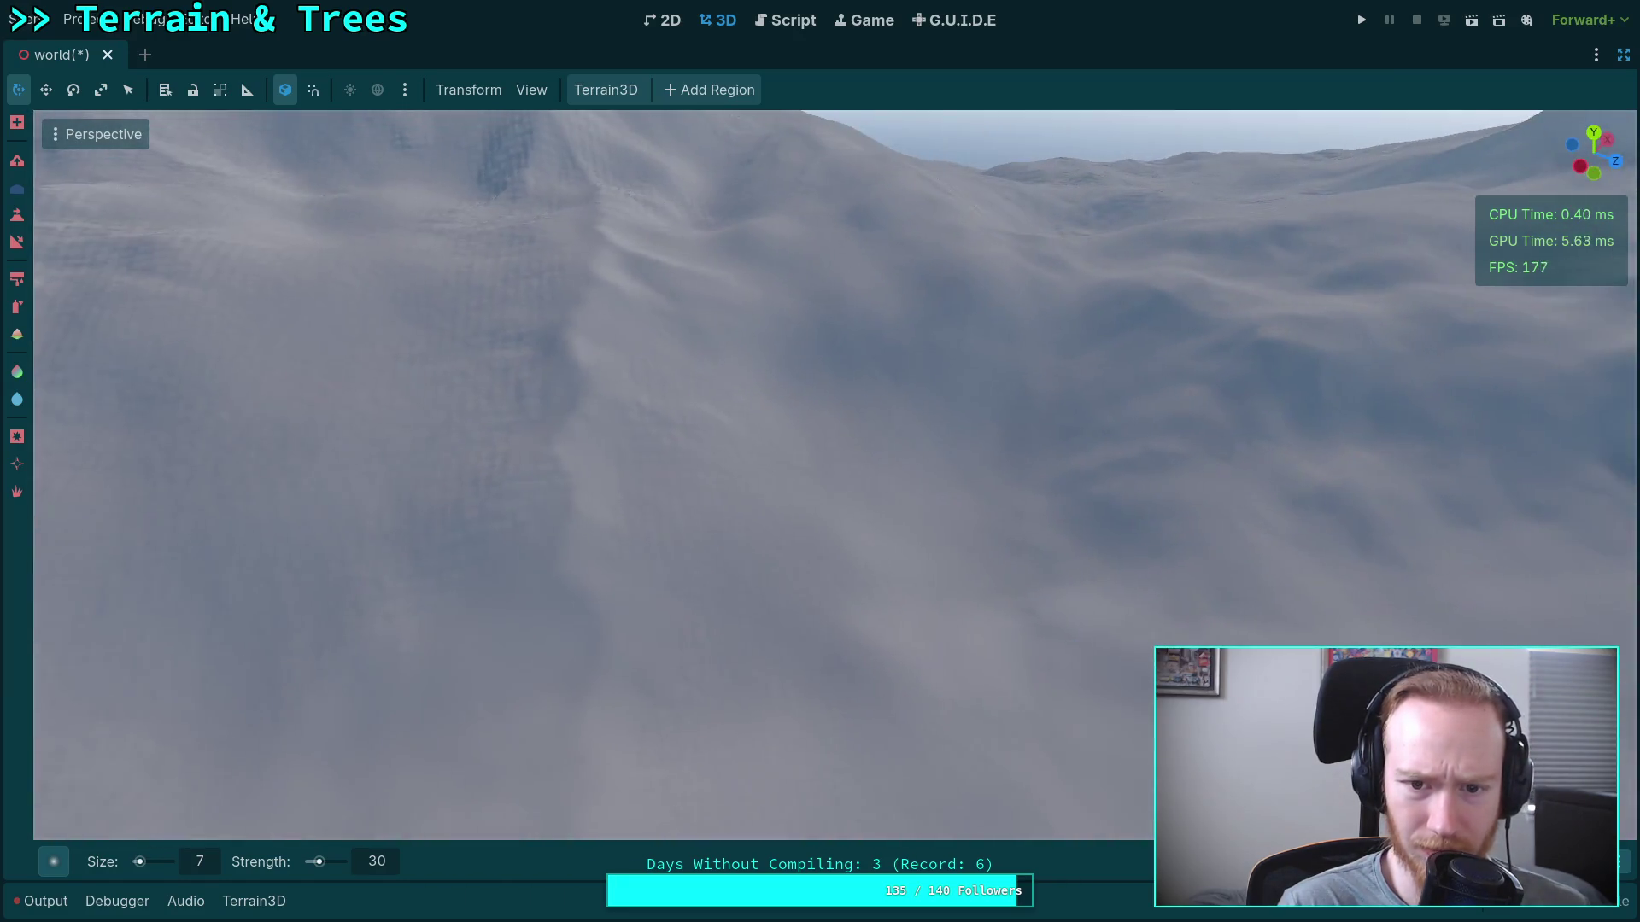
pyautogui.moveTo(765, 535); pyautogui.dragTo(753, 528)
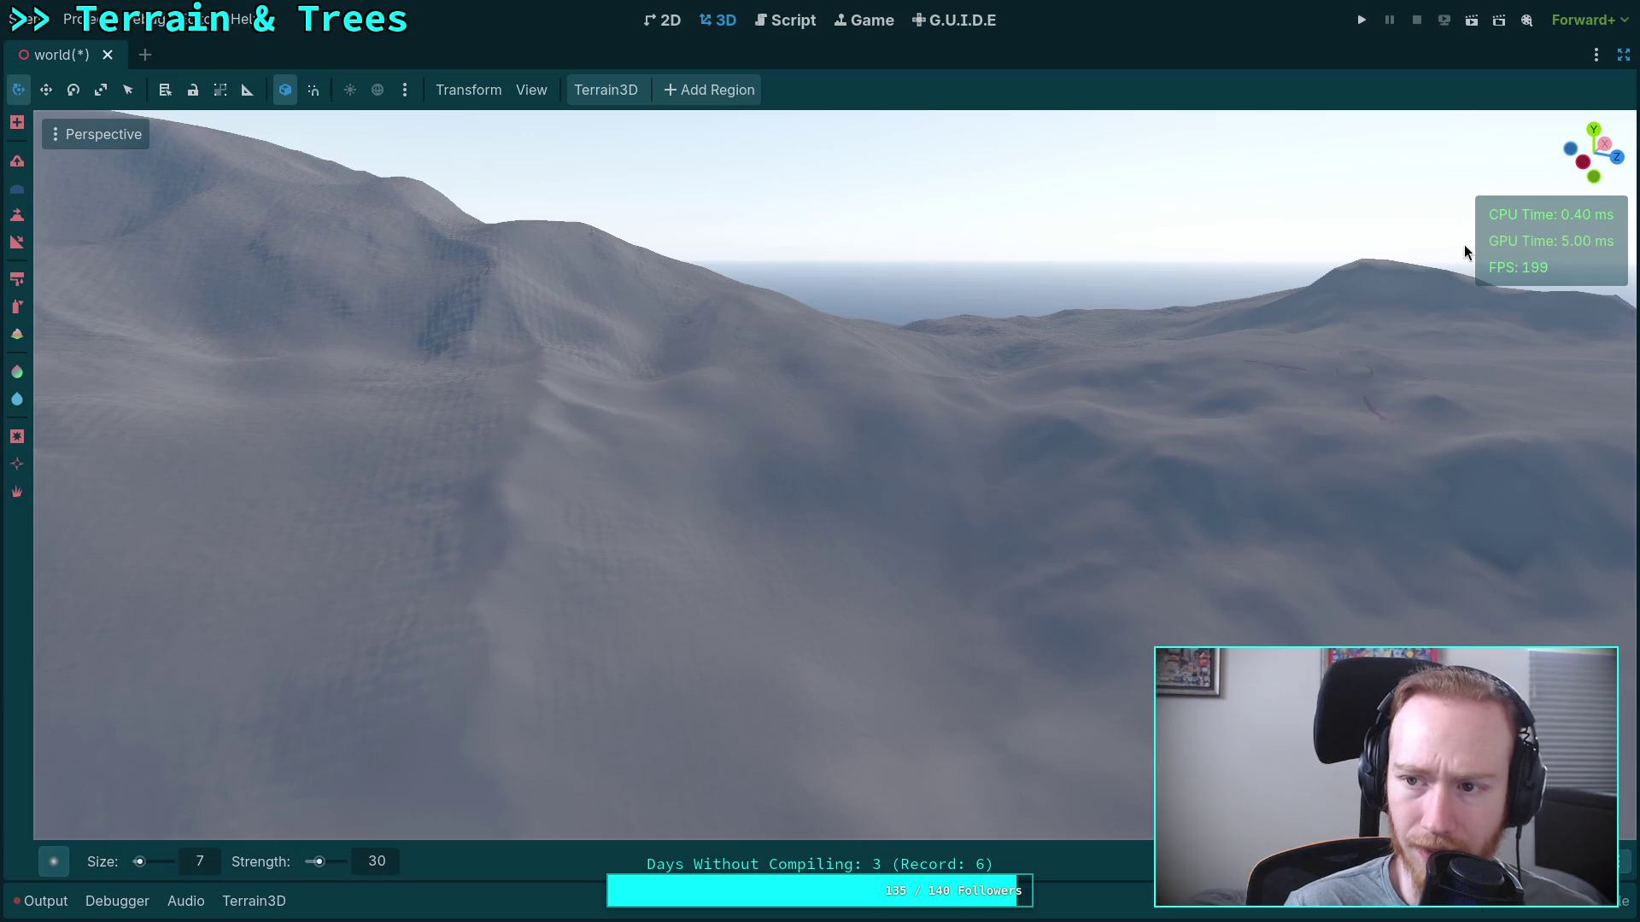
pyautogui.click(1623, 57)
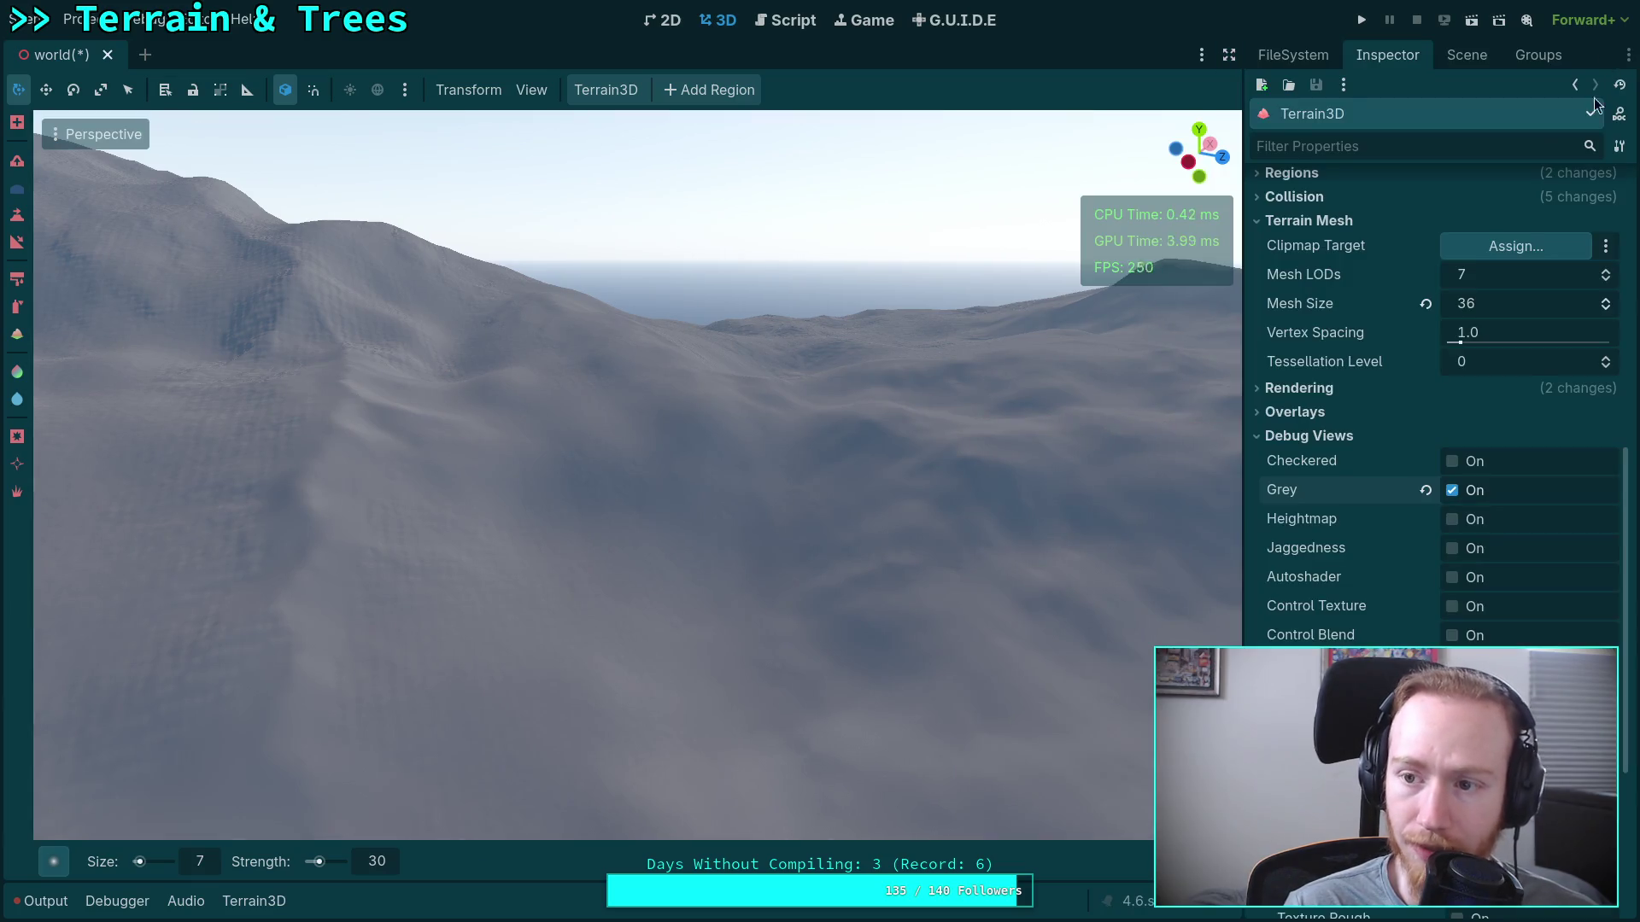
# Set DynamicDay's Initial Time to about 0.632, roughly 15:10.
pyautogui.click(1466, 55)
pyautogui.click(1378, 145)
pyautogui.moveTo(1478, 270); pyautogui.dragTo(1499, 271)
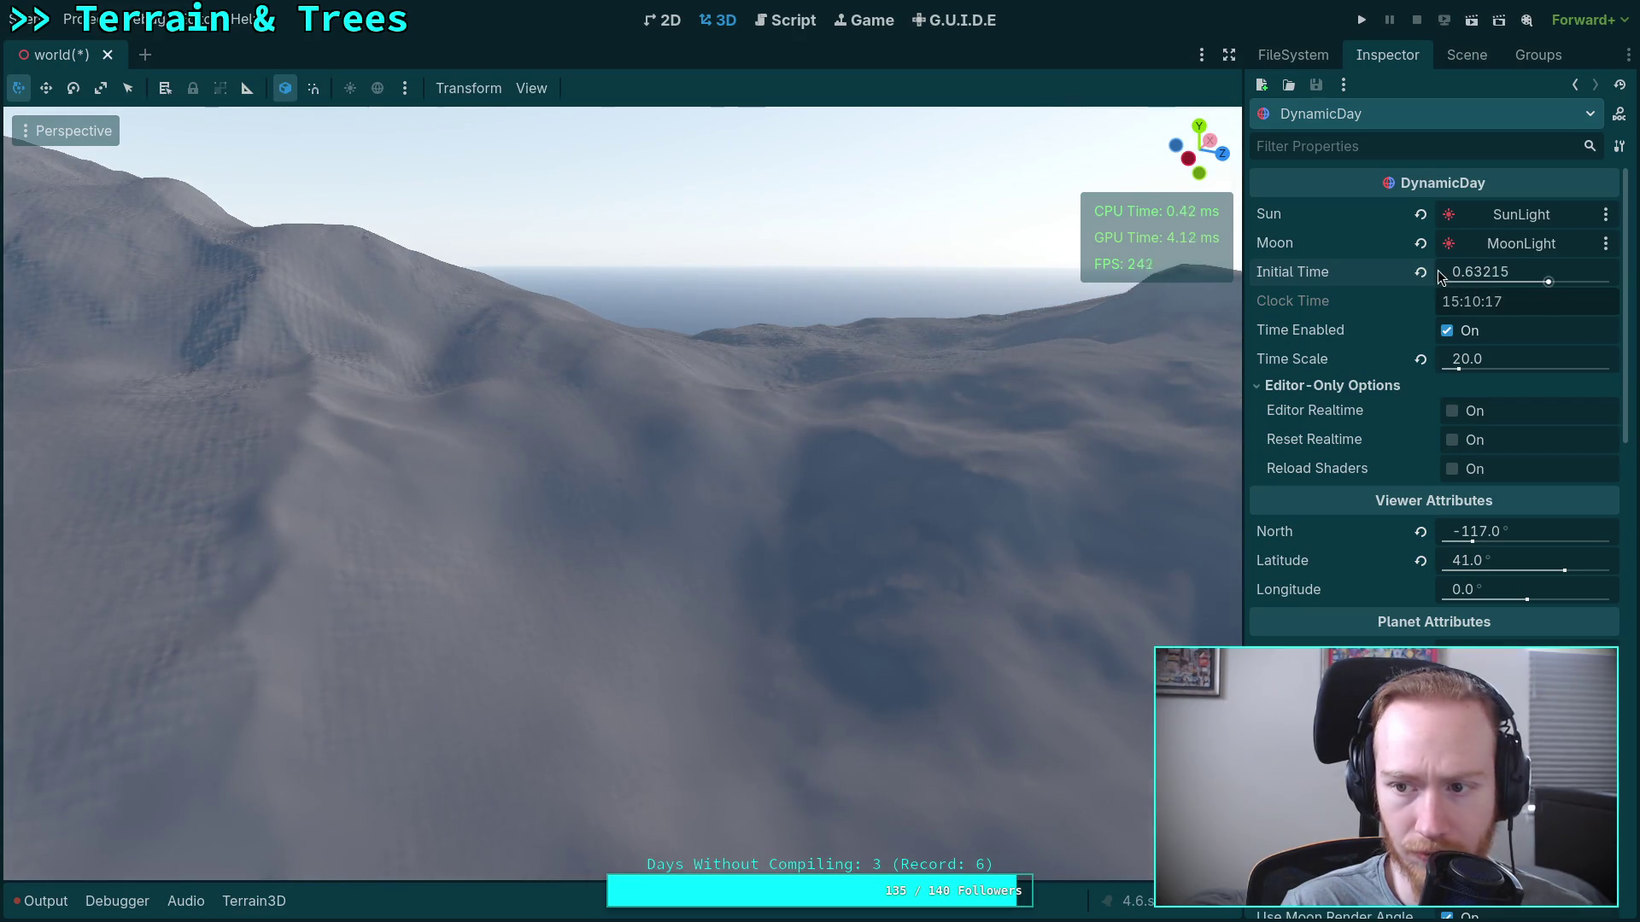
pyautogui.click(1219, 53)
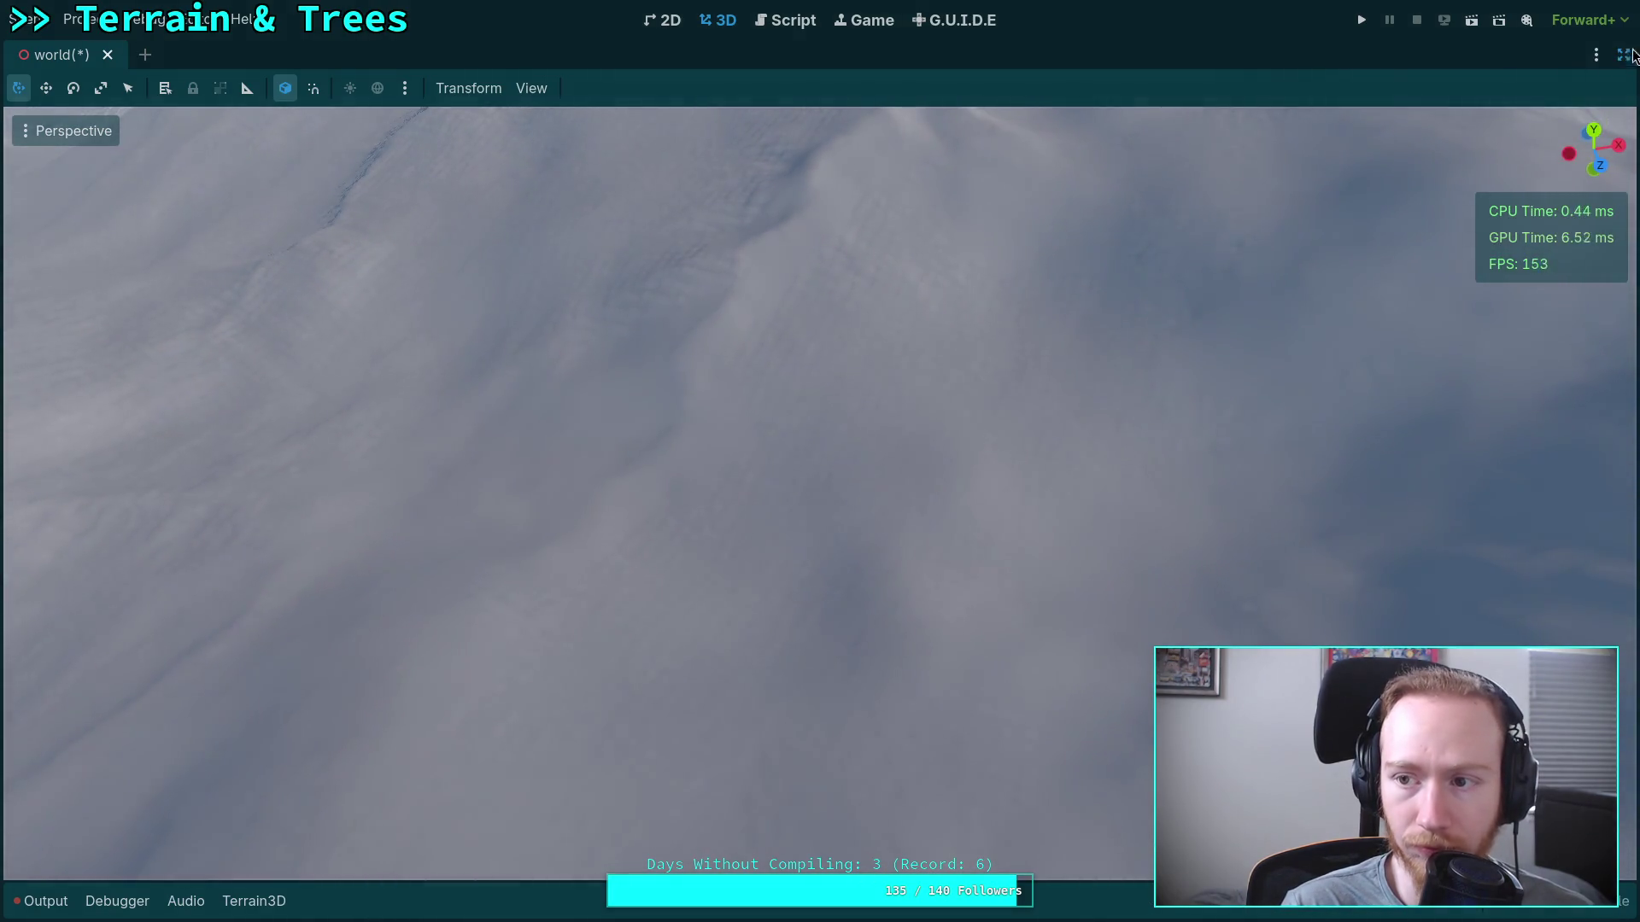
# Select the Terrain3D node again and return to the distraction-free terrain view.
pyautogui.click(1625, 54)
pyautogui.click(1460, 55)
pyautogui.click(1311, 390)
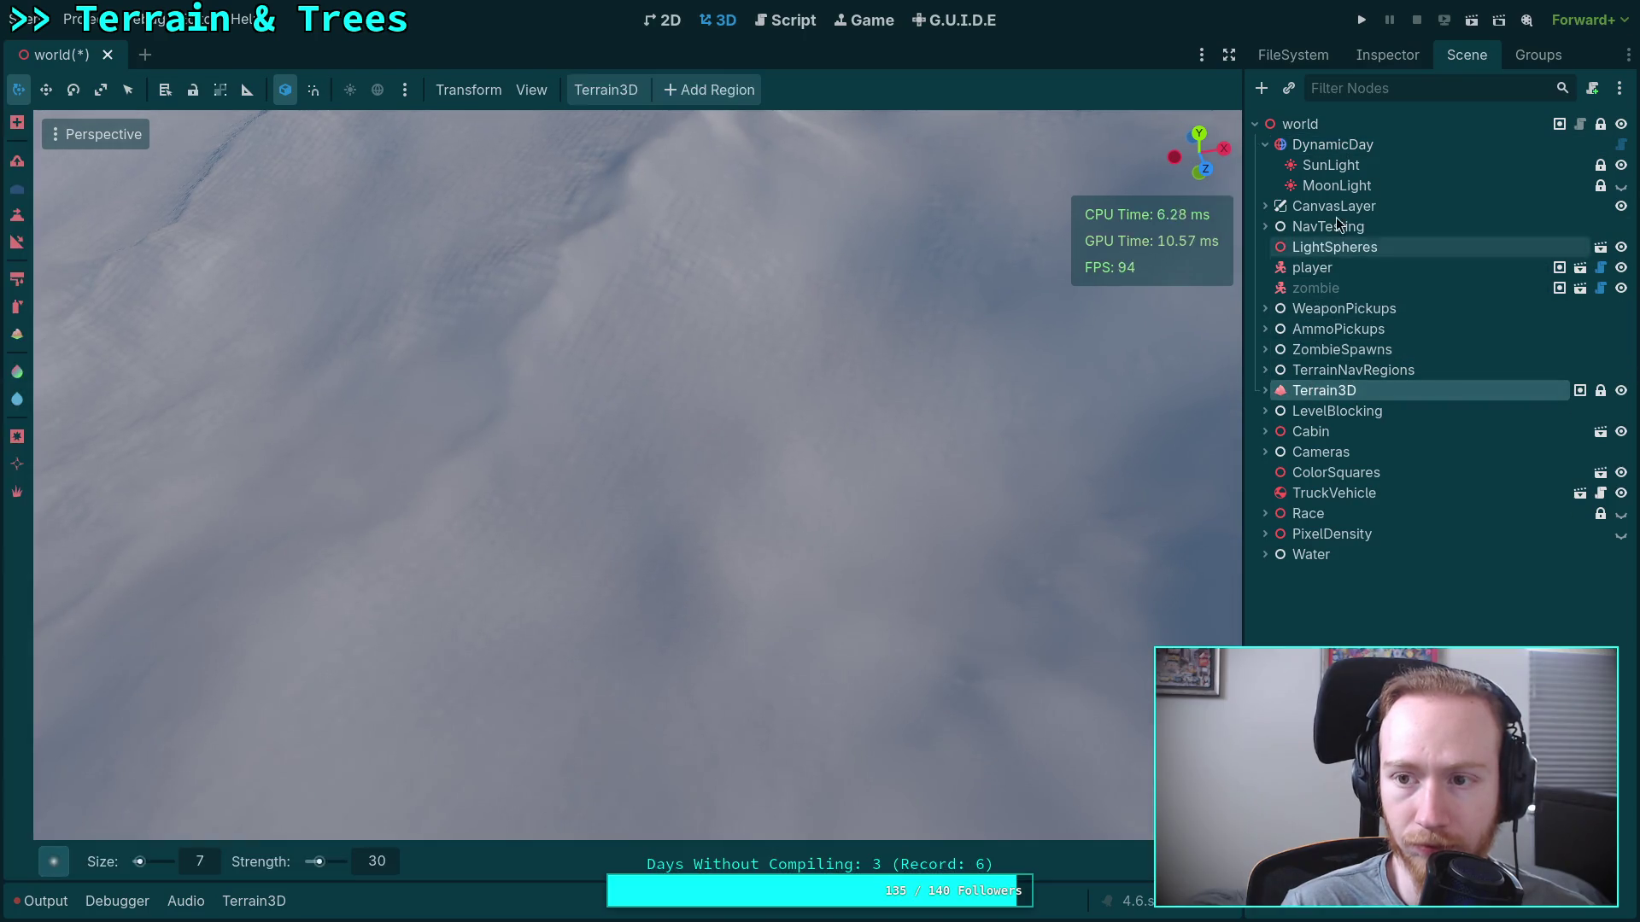
pyautogui.click(1229, 54)
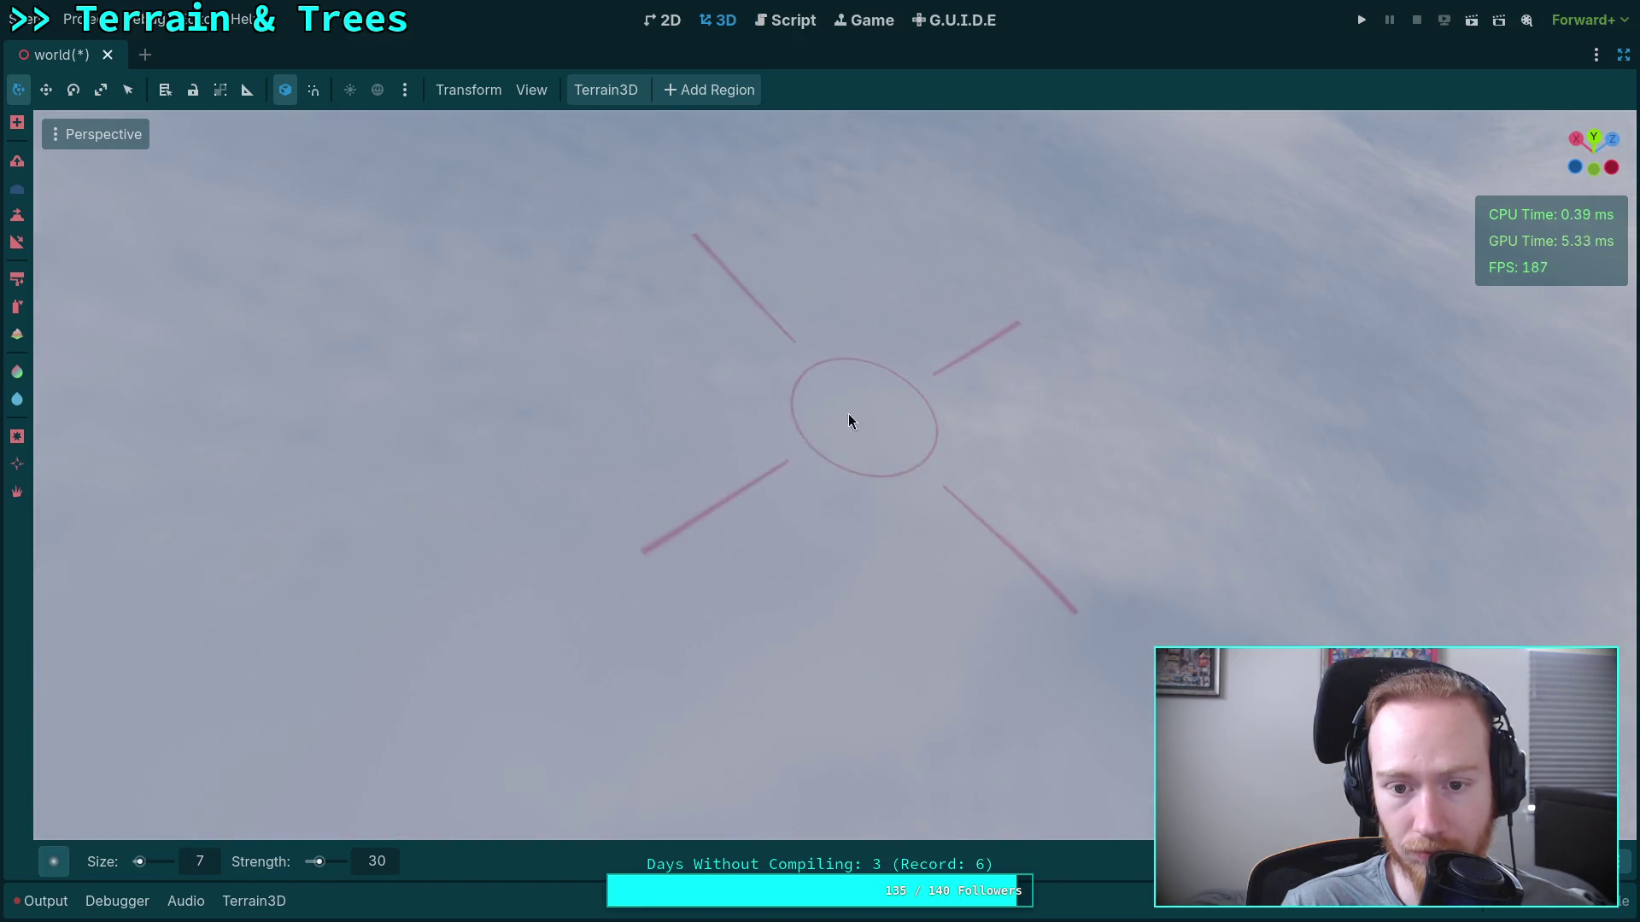
# Orbit around the snowy terrain and reshape it with two sculpt brush strokes.
pyautogui.moveTo(753, 416); pyautogui.dragTo(867, 584)
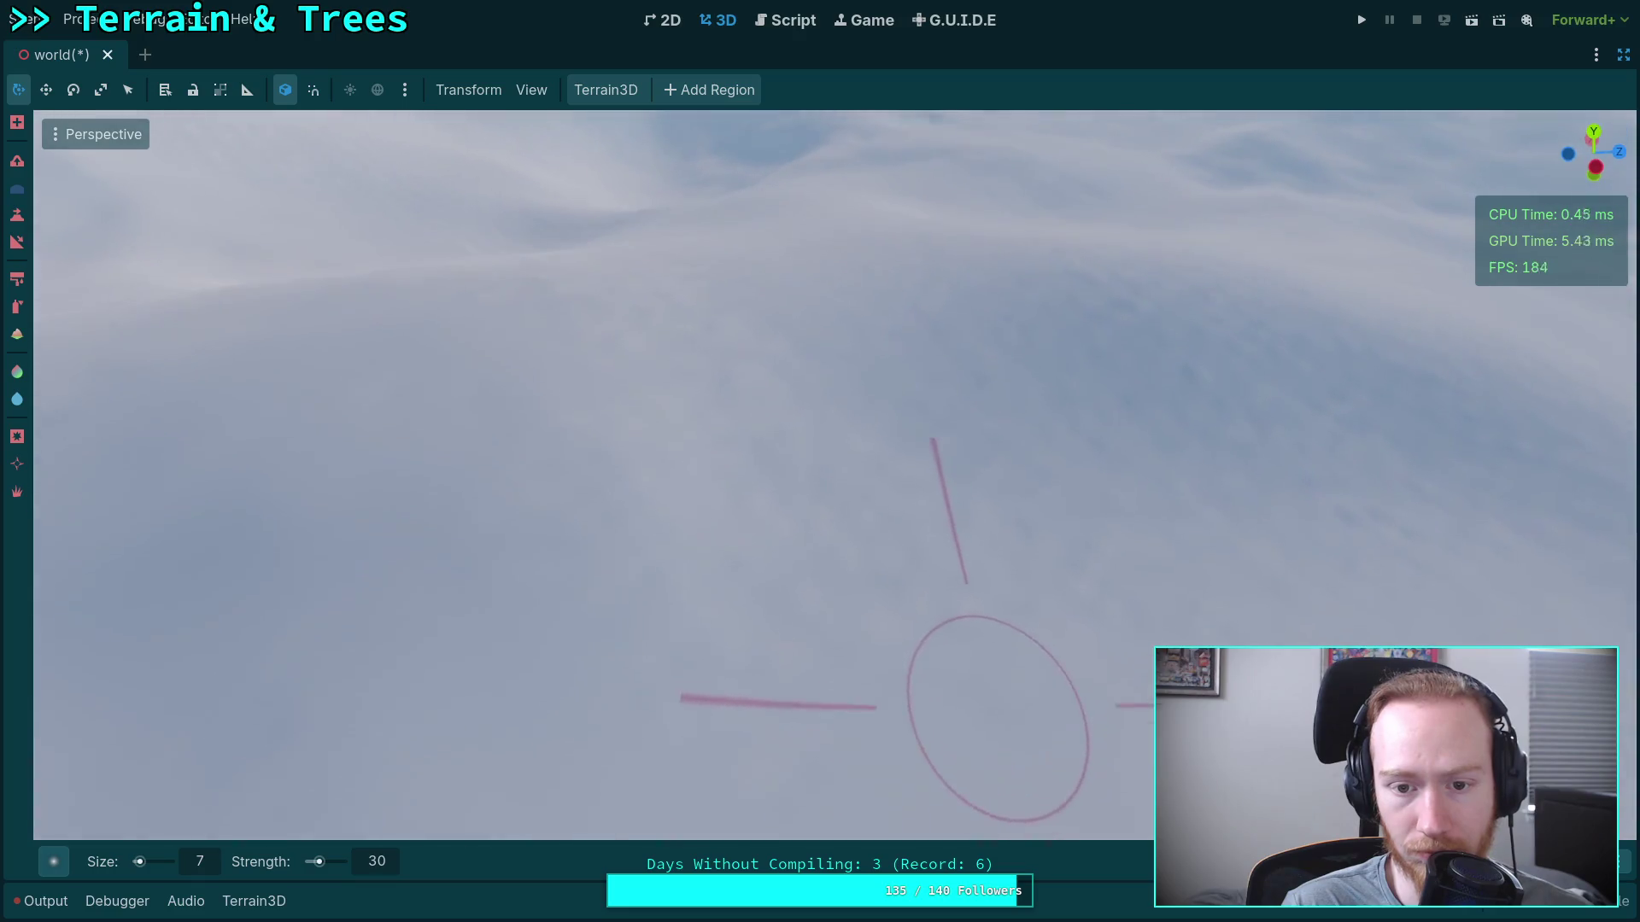
pyautogui.moveTo(833, 694); pyautogui.dragTo(857, 605)
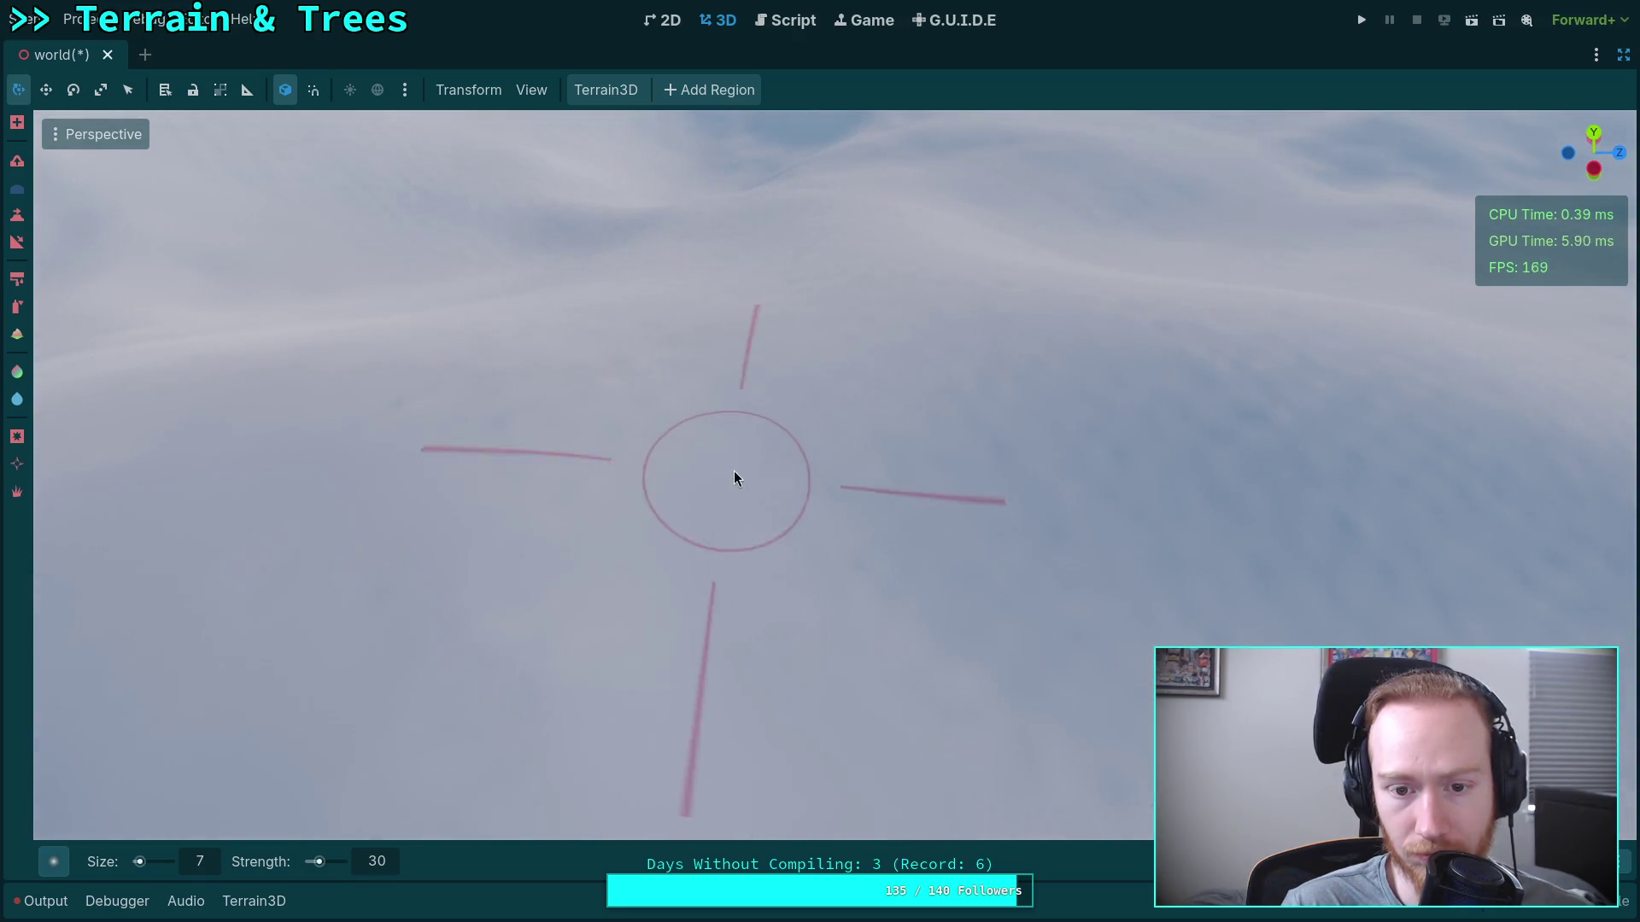
pyautogui.moveTo(1018, 550); pyautogui.dragTo(983, 530)
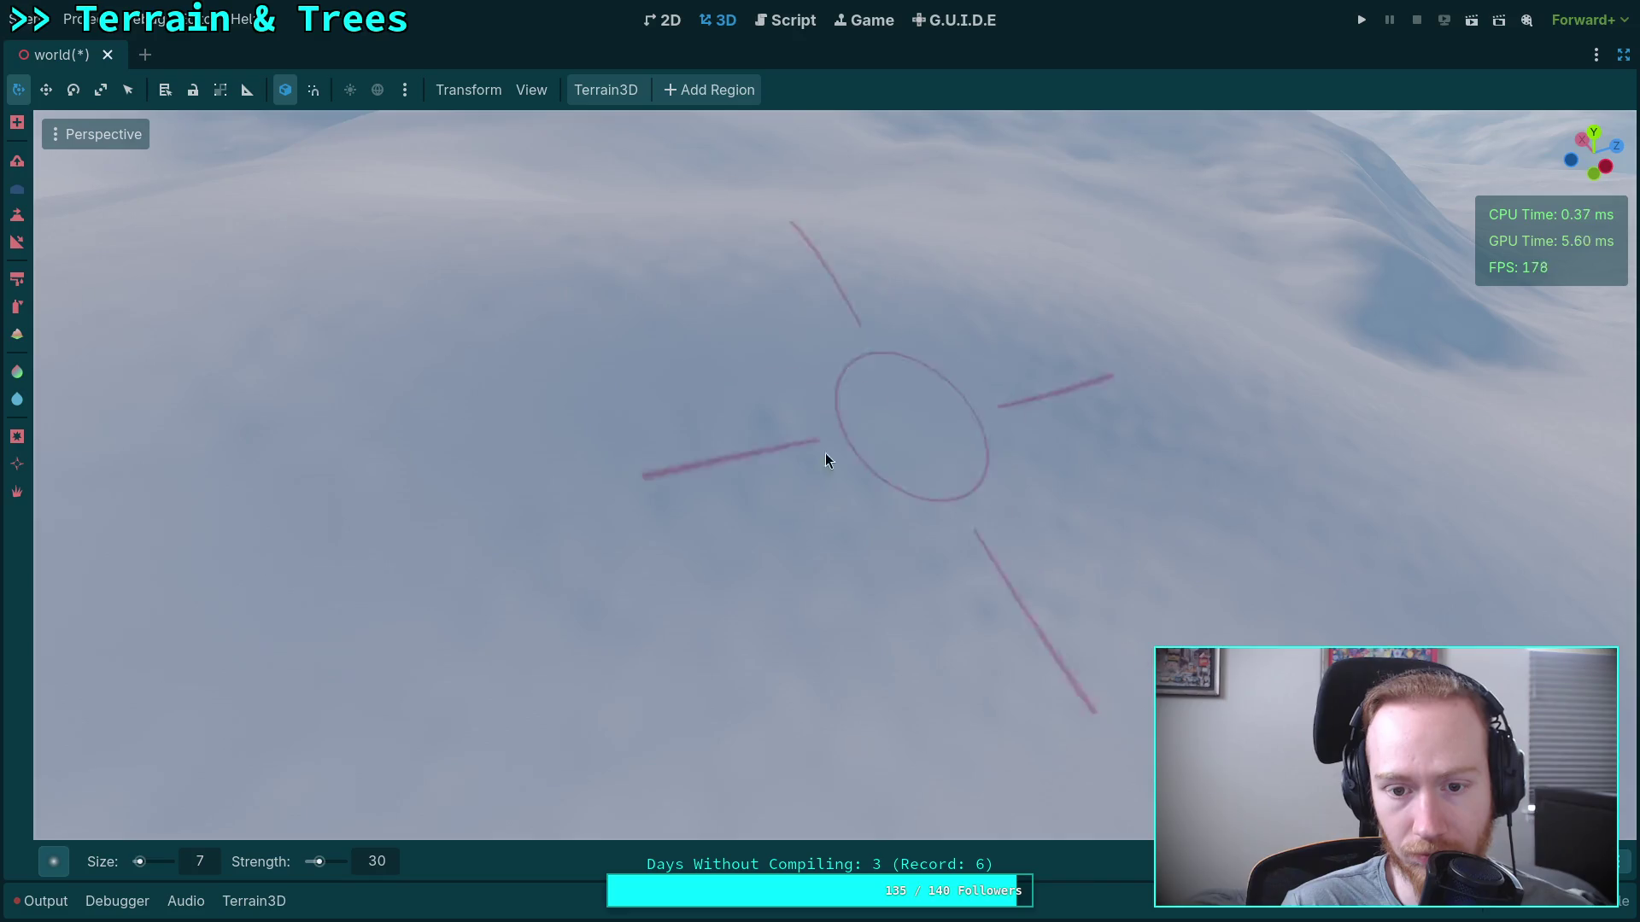
pyautogui.moveTo(683, 637); pyautogui.dragTo(847, 609)
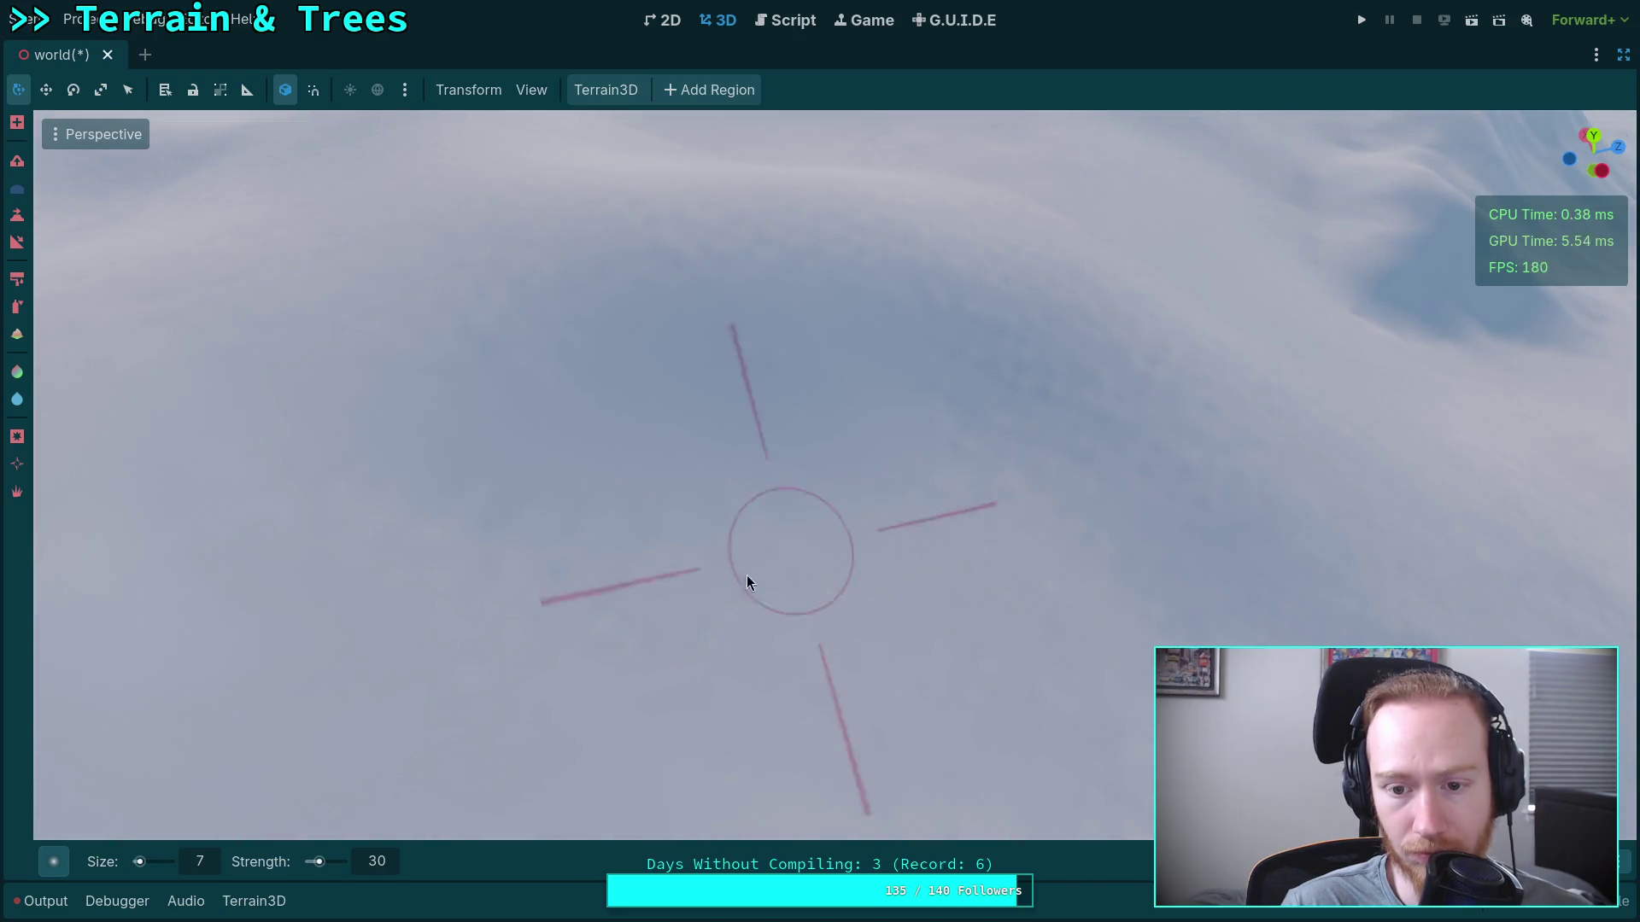
pyautogui.moveTo(535, 654); pyautogui.dragTo(734, 696)
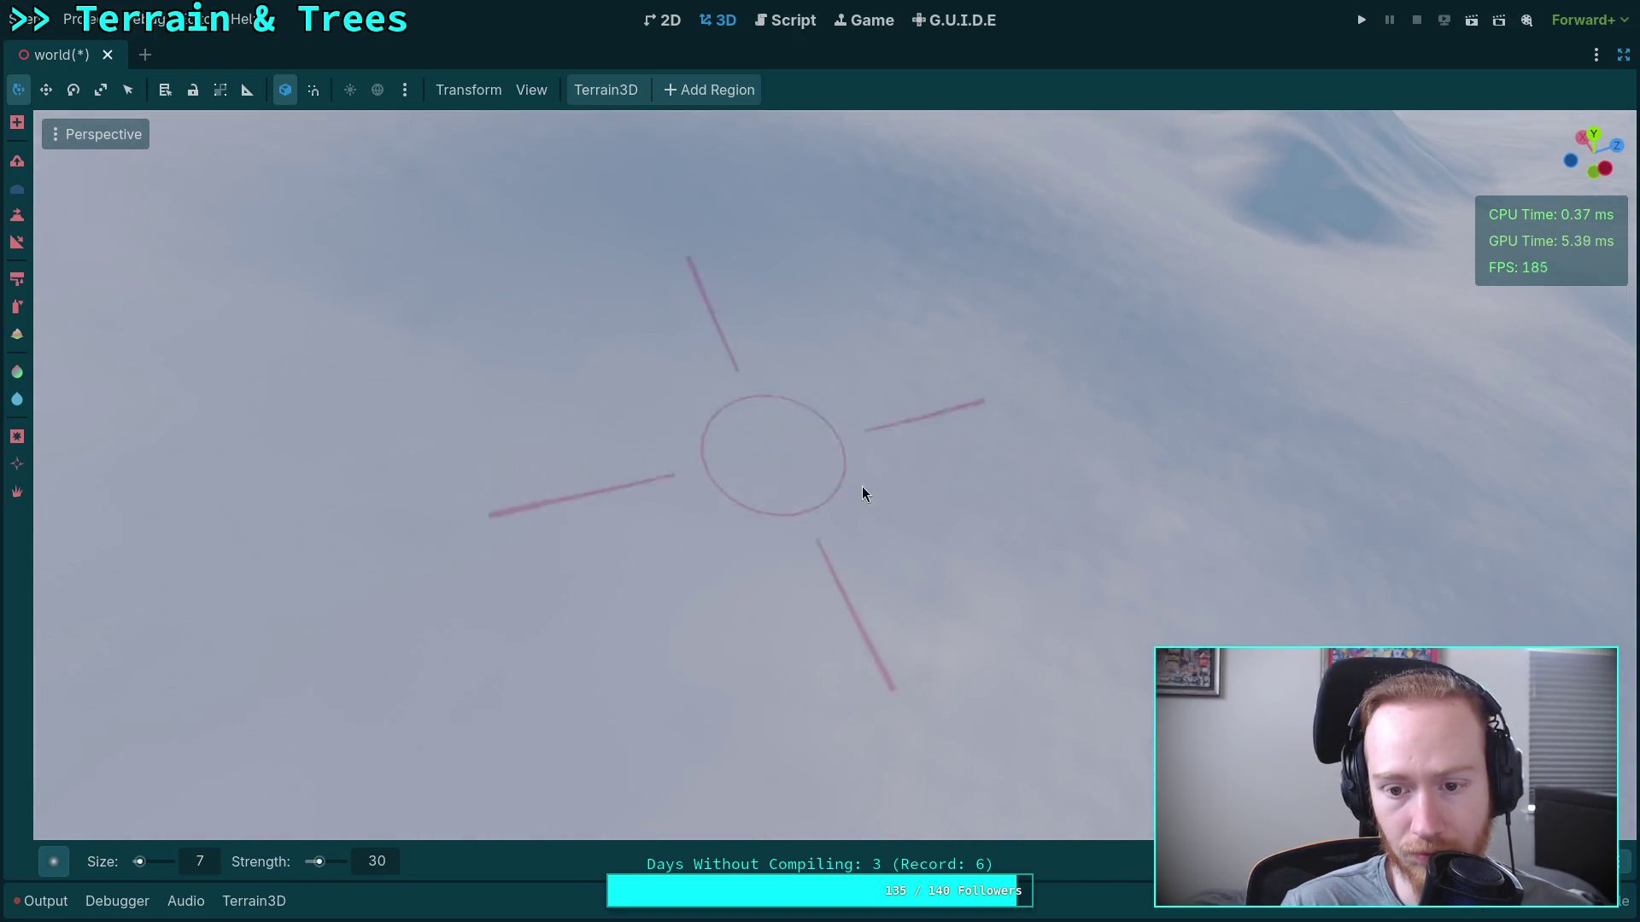
pyautogui.moveTo(880, 478)
pyautogui.mouseDown()
pyautogui.moveTo(888, 598)
pyautogui.moveTo(424, 465)
pyautogui.mouseUp()
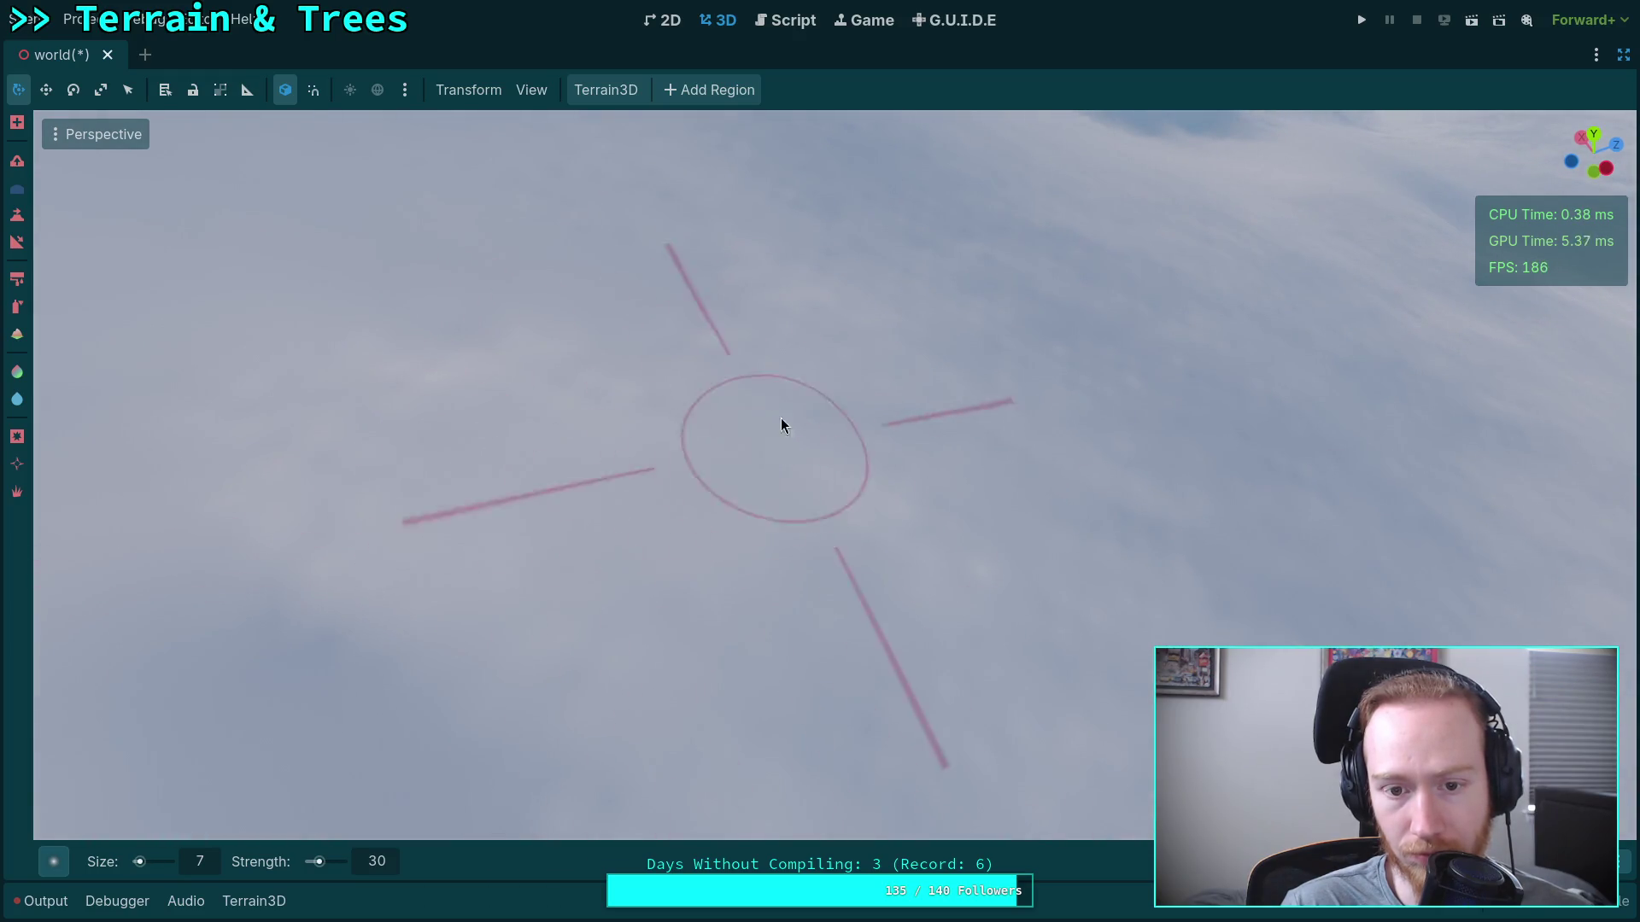
pyautogui.moveTo(728, 424)
pyautogui.mouseDown()
pyautogui.moveTo(751, 494)
pyautogui.moveTo(541, 336)
pyautogui.moveTo(549, 604)
pyautogui.moveTo(641, 381)
pyautogui.moveTo(707, 498)
pyautogui.moveTo(710, 369)
pyautogui.mouseUp()
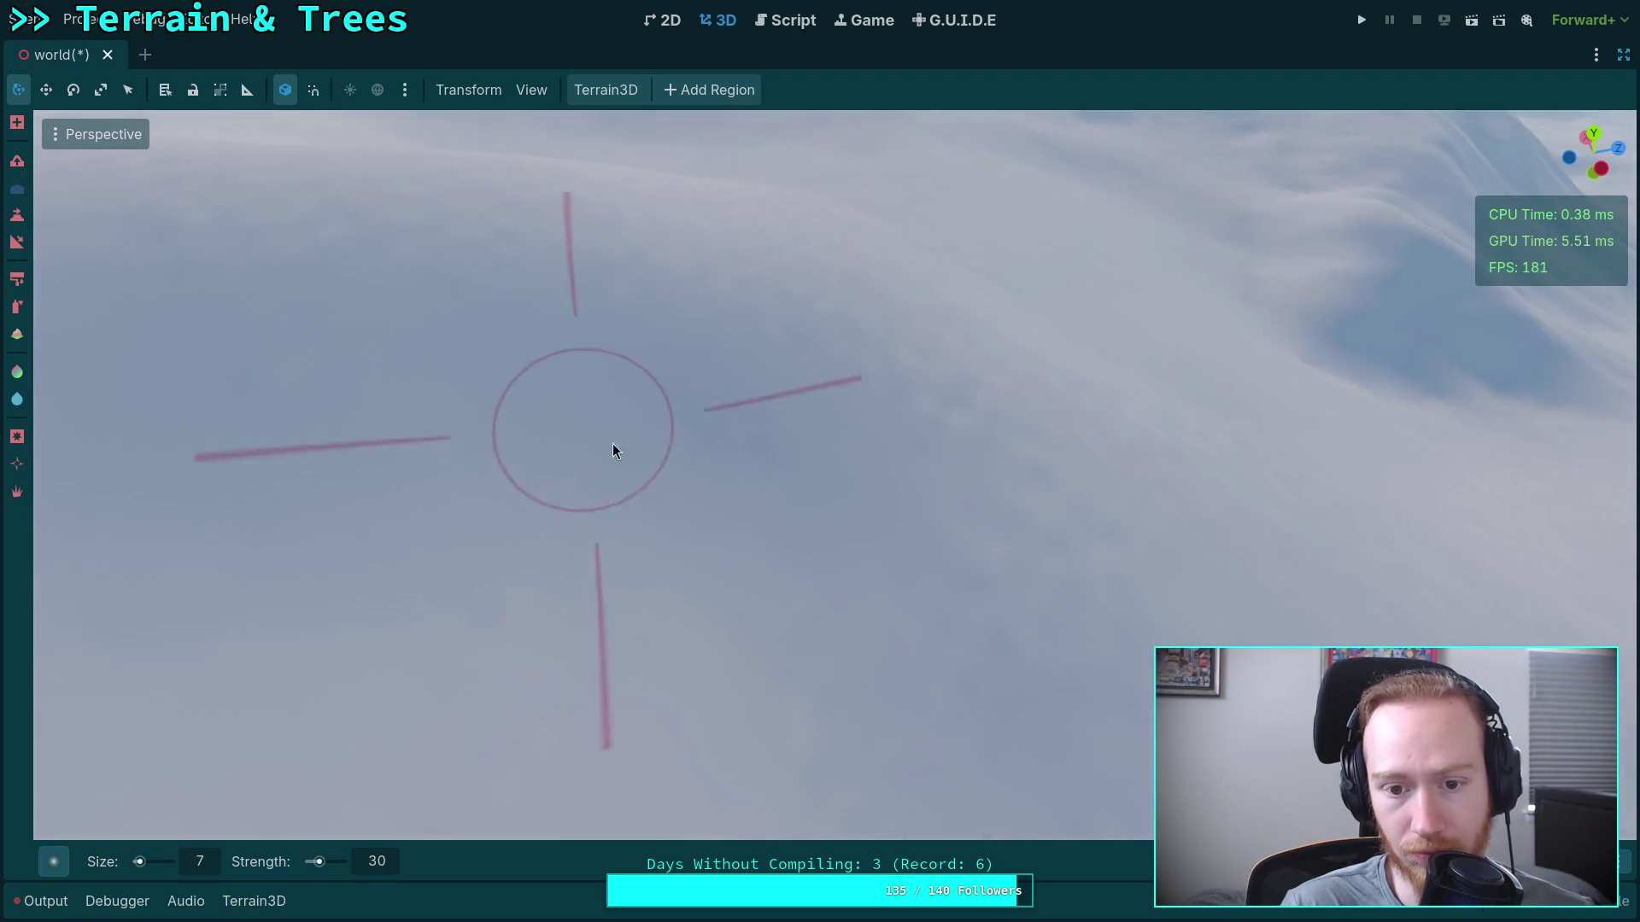
# Swing the view down to the mountain range and exit distraction-free mode.
pyautogui.moveTo(615, 450); pyautogui.dragTo(758, 501)
pyautogui.moveTo(613, 346)
pyautogui.mouseDown()
pyautogui.moveTo(693, 320)
pyautogui.moveTo(591, 401)
pyautogui.mouseUp()
pyautogui.moveTo(680, 516)
pyautogui.mouseDown()
pyautogui.moveTo(915, 652)
pyautogui.moveTo(634, 491)
pyautogui.mouseUp()
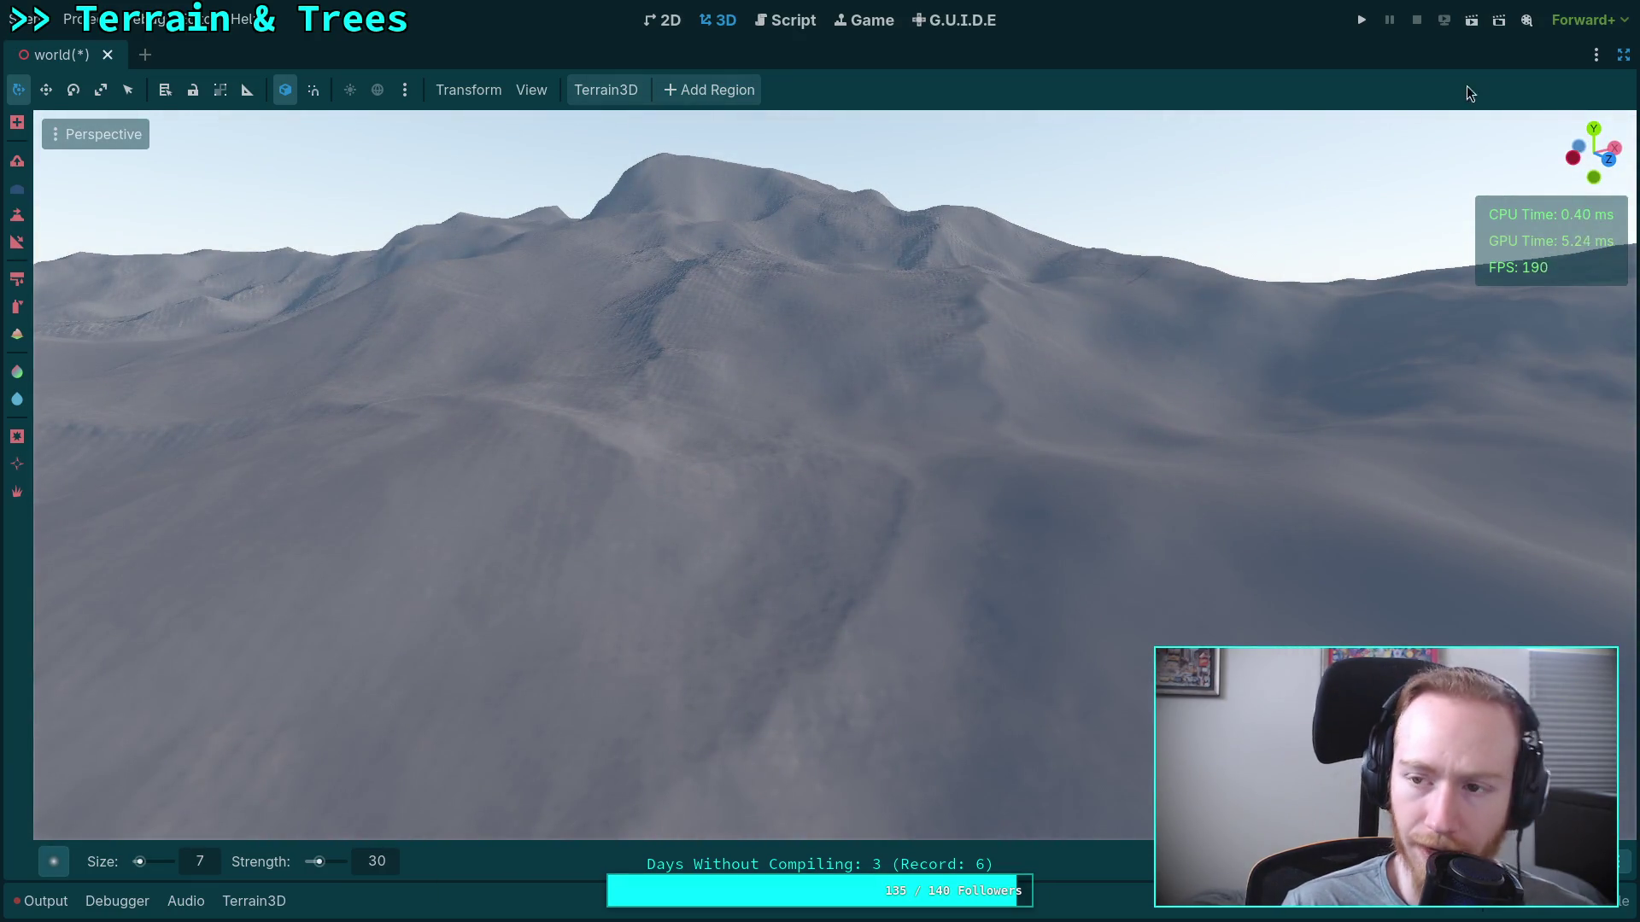
pyautogui.click(1621, 54)
# Set DynamicDay's Initial Time to about 0.761 (around 18:16) for dusk lighting.
pyautogui.click(1387, 144)
pyautogui.click(1407, 58)
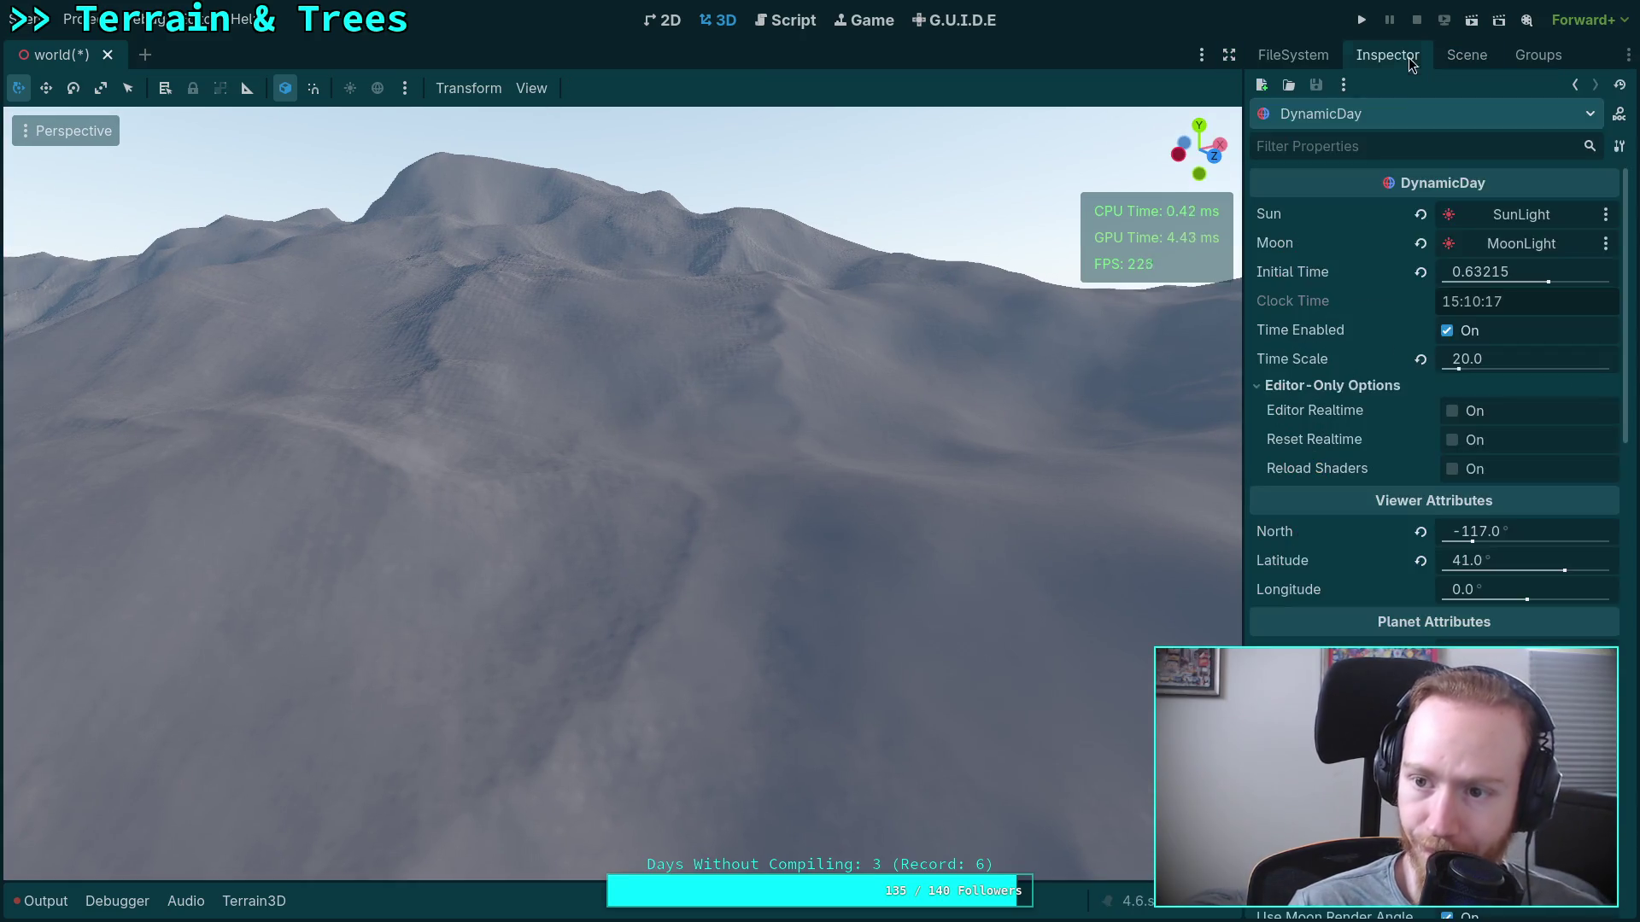
pyautogui.moveTo(1483, 278); pyautogui.dragTo(1589, 272)
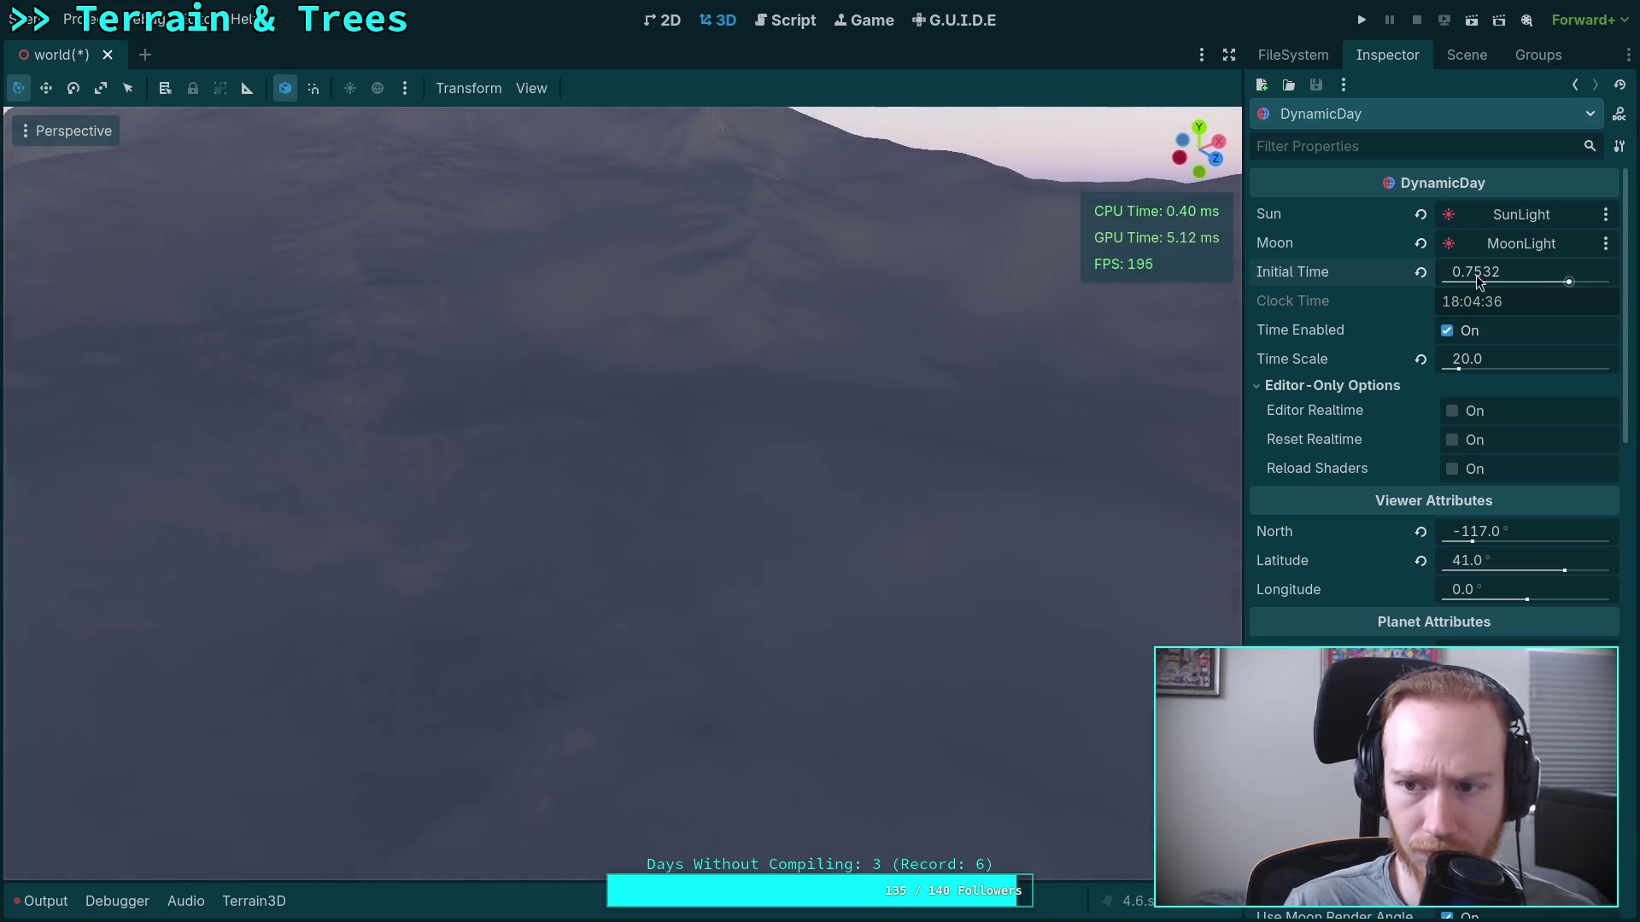
pyautogui.moveTo(1568, 275); pyautogui.dragTo(1571, 275)
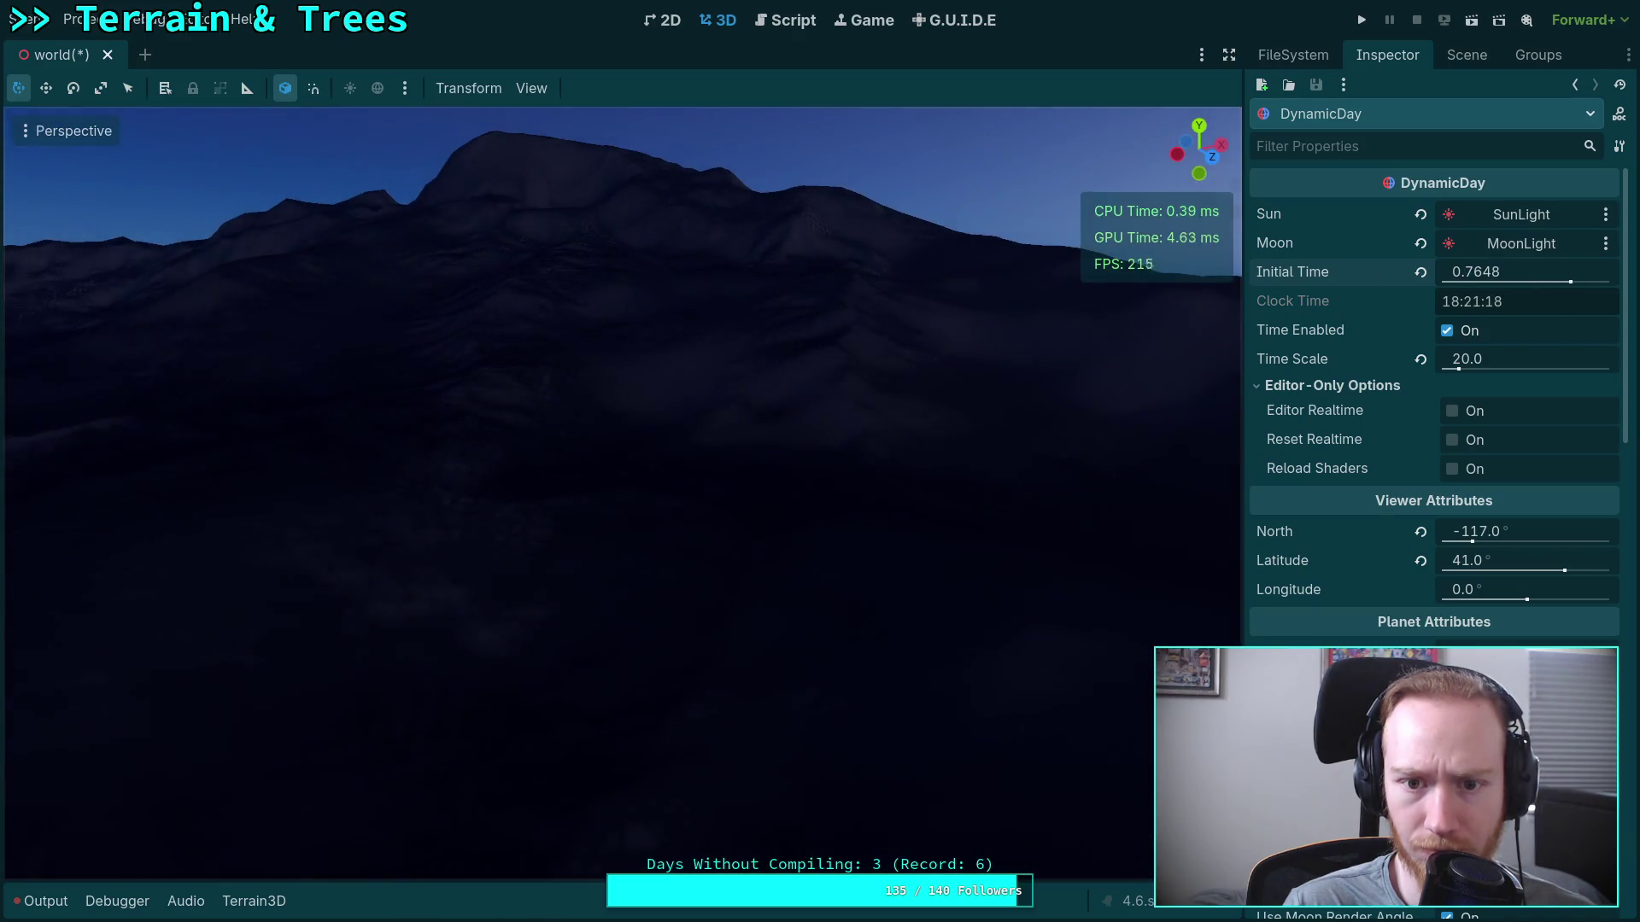
pyautogui.click(1572, 282)
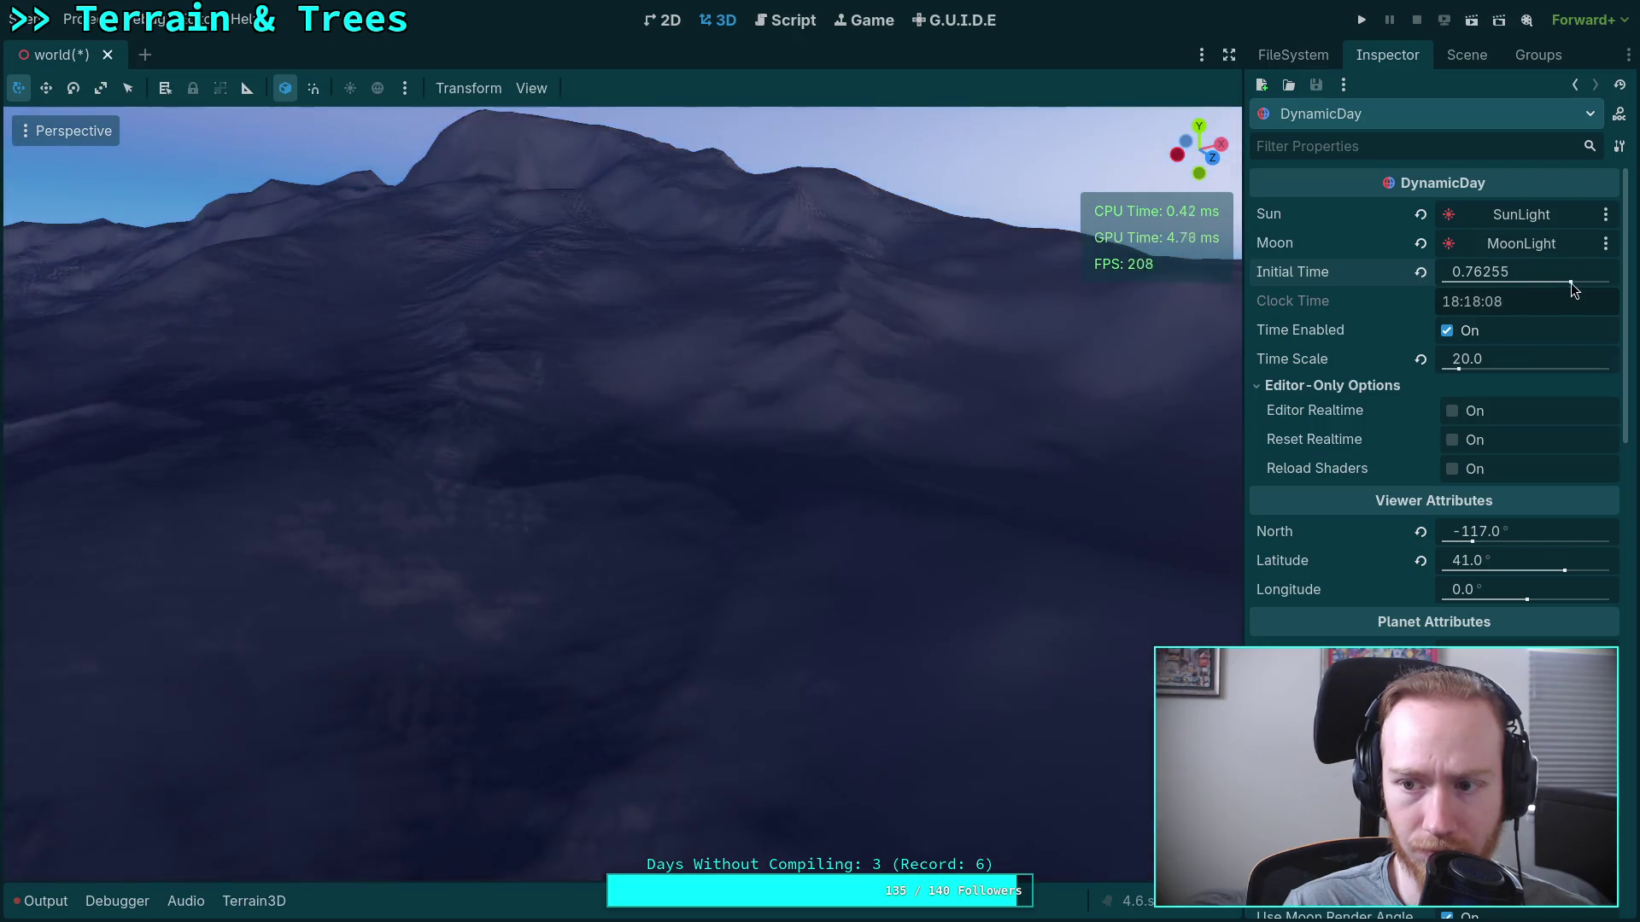
pyautogui.moveTo(1509, 274); pyautogui.dragTo(1505, 275)
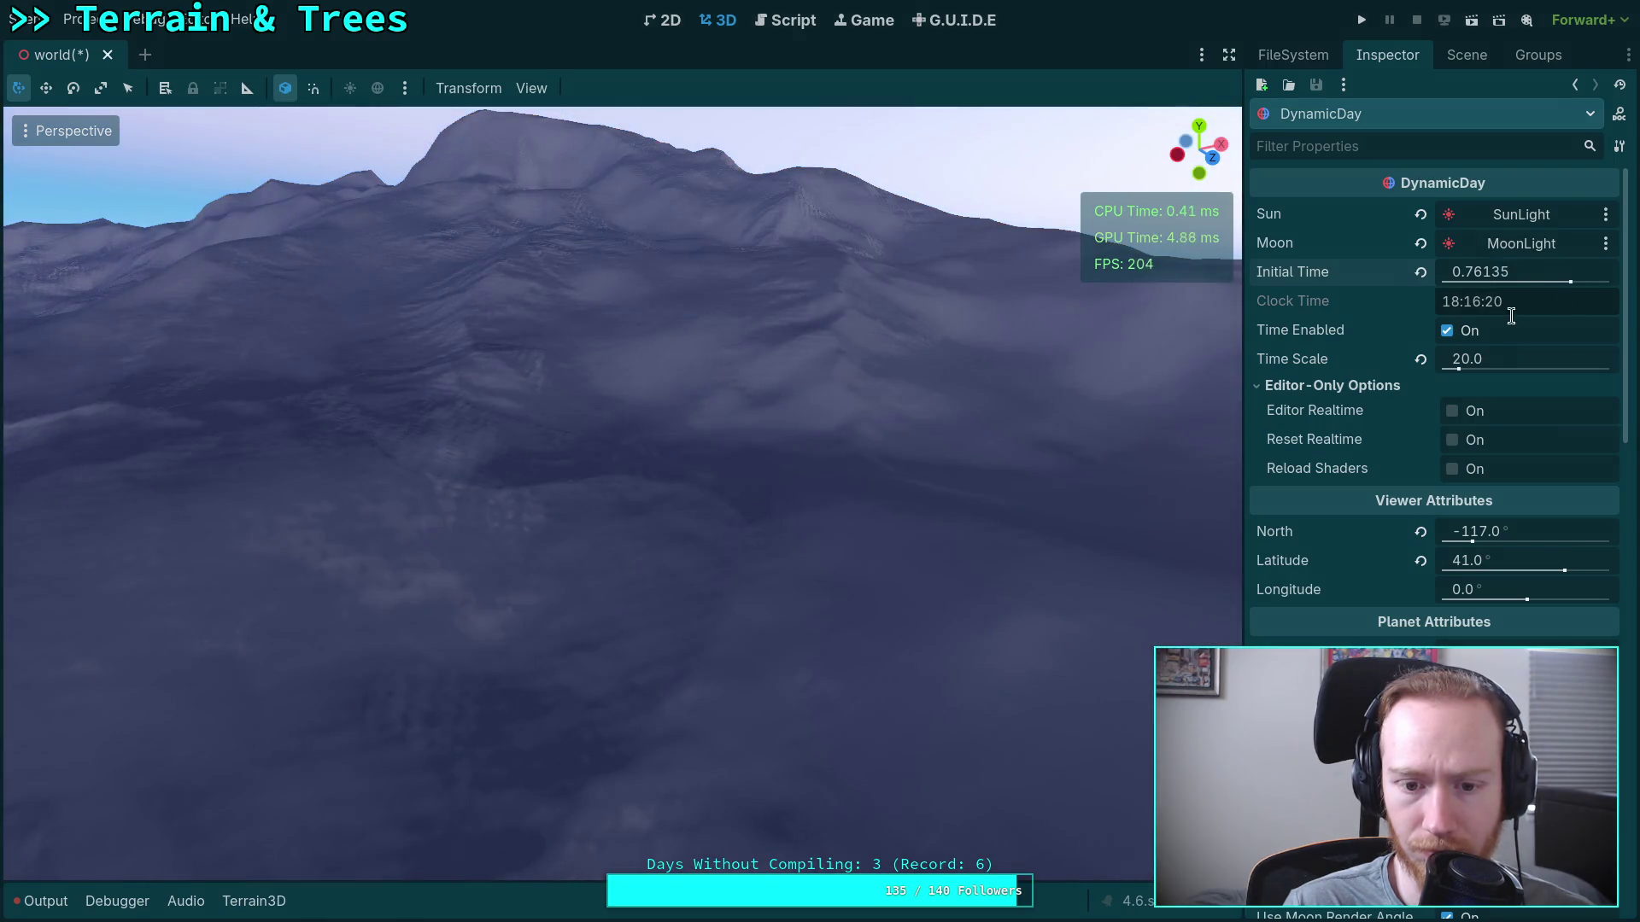
# Reselect the Terrain3D node and return to distraction-free mode, tilting close to the terrain.
pyautogui.moveTo(974, 443)
pyautogui.mouseDown()
pyautogui.moveTo(974, 512)
pyautogui.moveTo(980, 442)
pyautogui.mouseUp()
pyautogui.click(1228, 55)
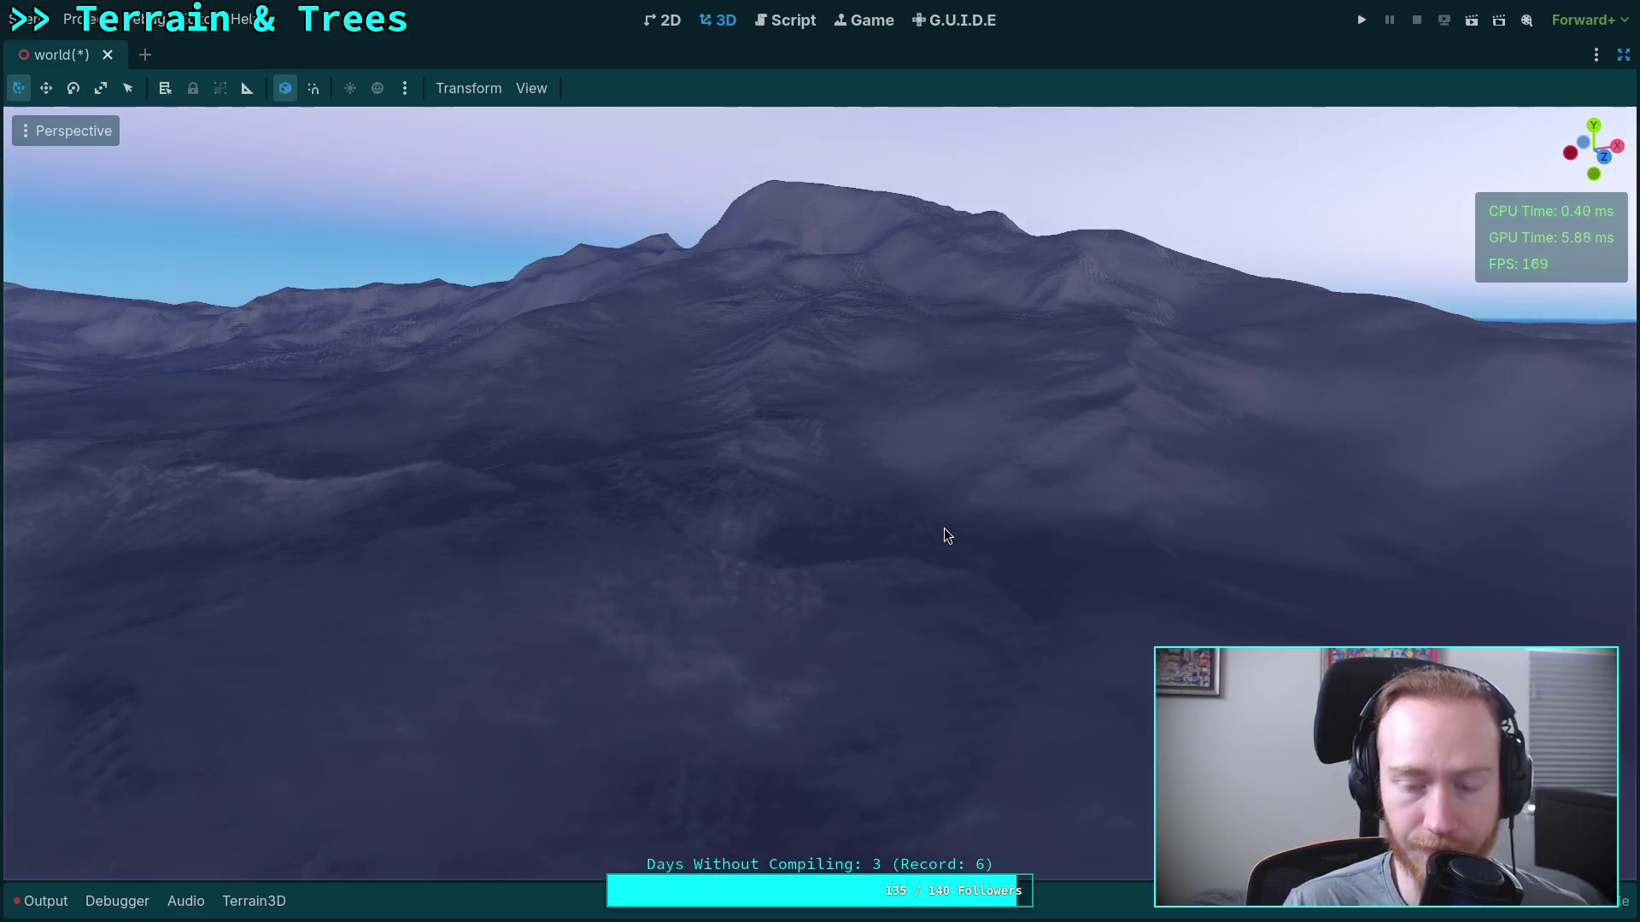
pyautogui.click(1623, 56)
pyautogui.click(1466, 53)
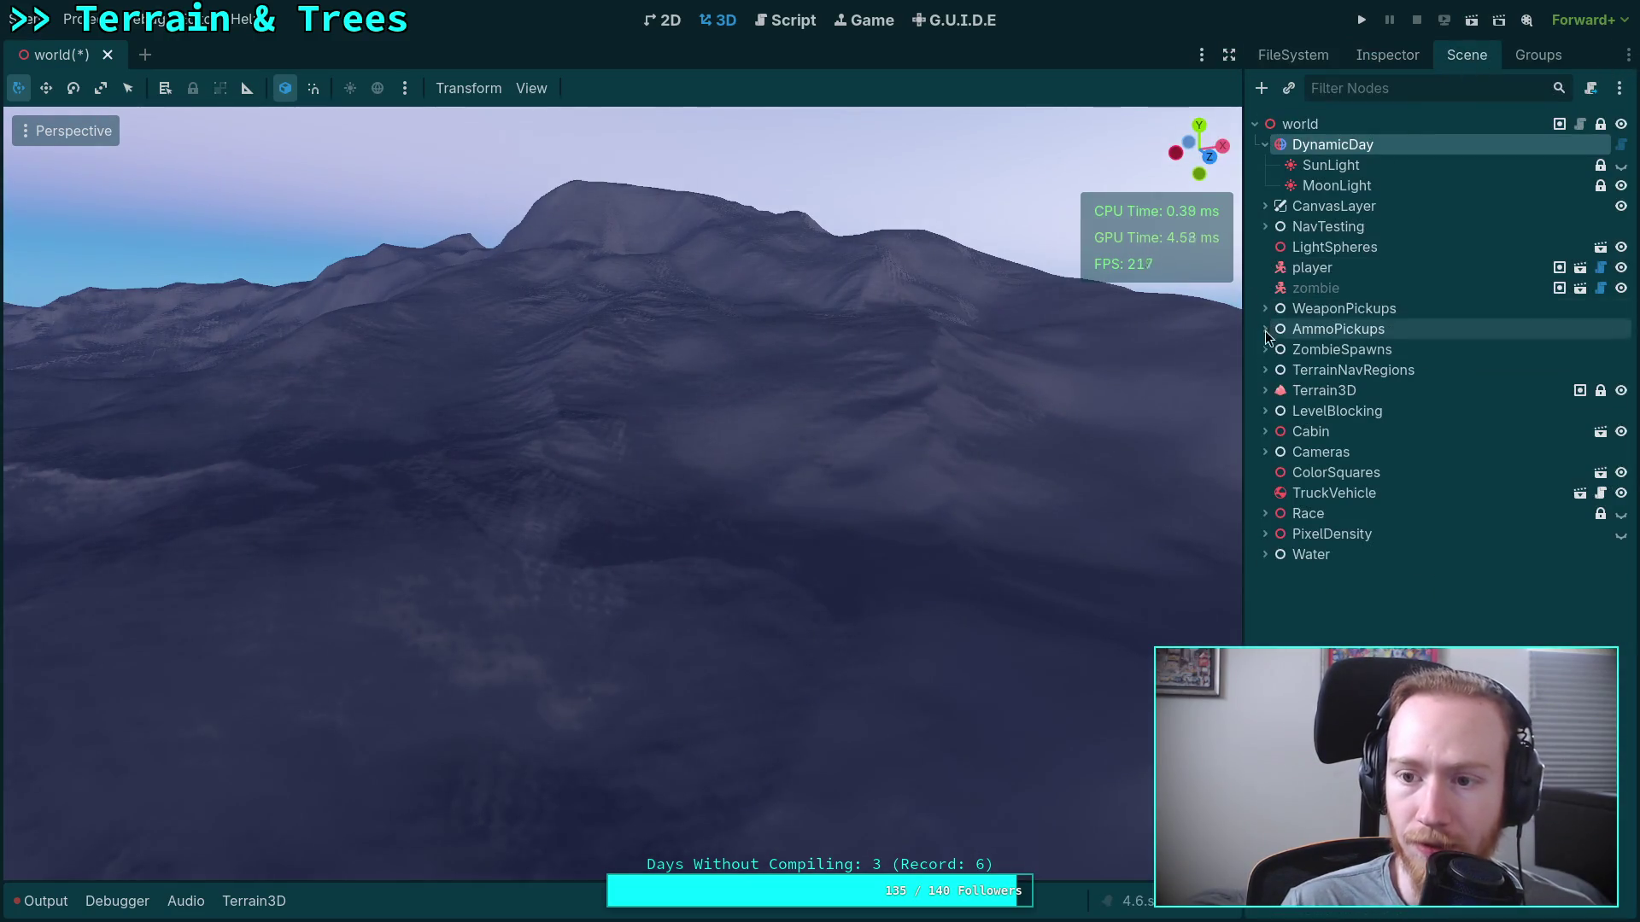
pyautogui.click(1324, 390)
pyautogui.click(1230, 56)
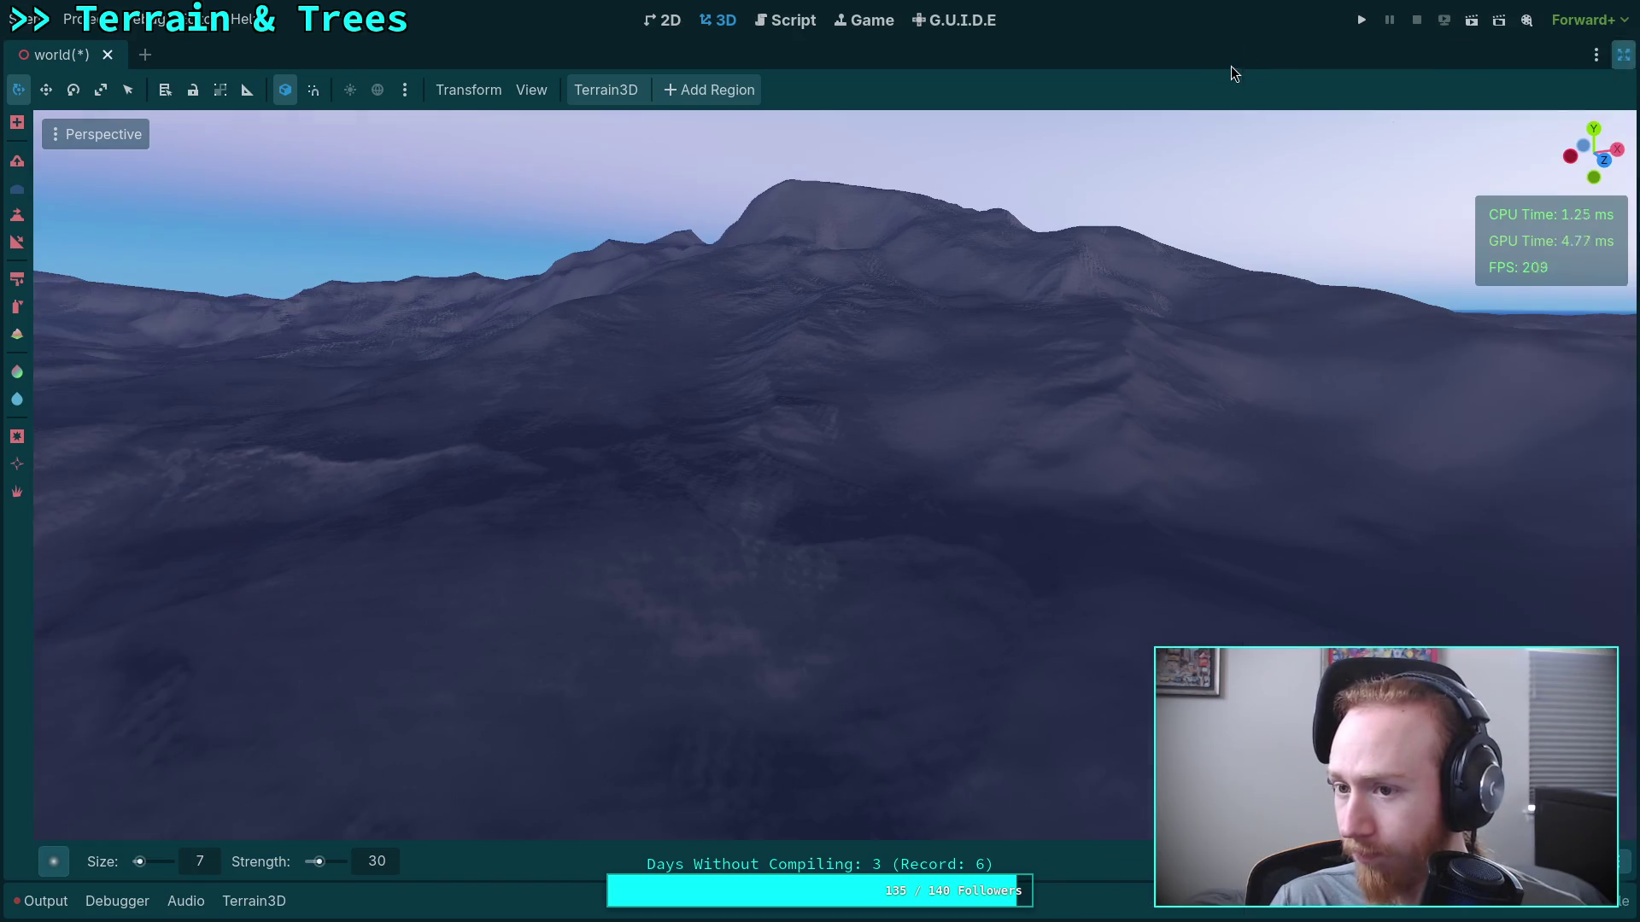
pyautogui.scroll(2, 837, 334)
pyautogui.moveTo(837, 333); pyautogui.dragTo(930, 611)
pyautogui.moveTo(691, 586)
pyautogui.mouseDown()
pyautogui.moveTo(942, 484)
pyautogui.moveTo(663, 545)
pyautogui.mouseUp()
pyautogui.moveTo(644, 370); pyautogui.dragTo(678, 446)
pyautogui.moveTo(1069, 406); pyautogui.dragTo(1115, 465)
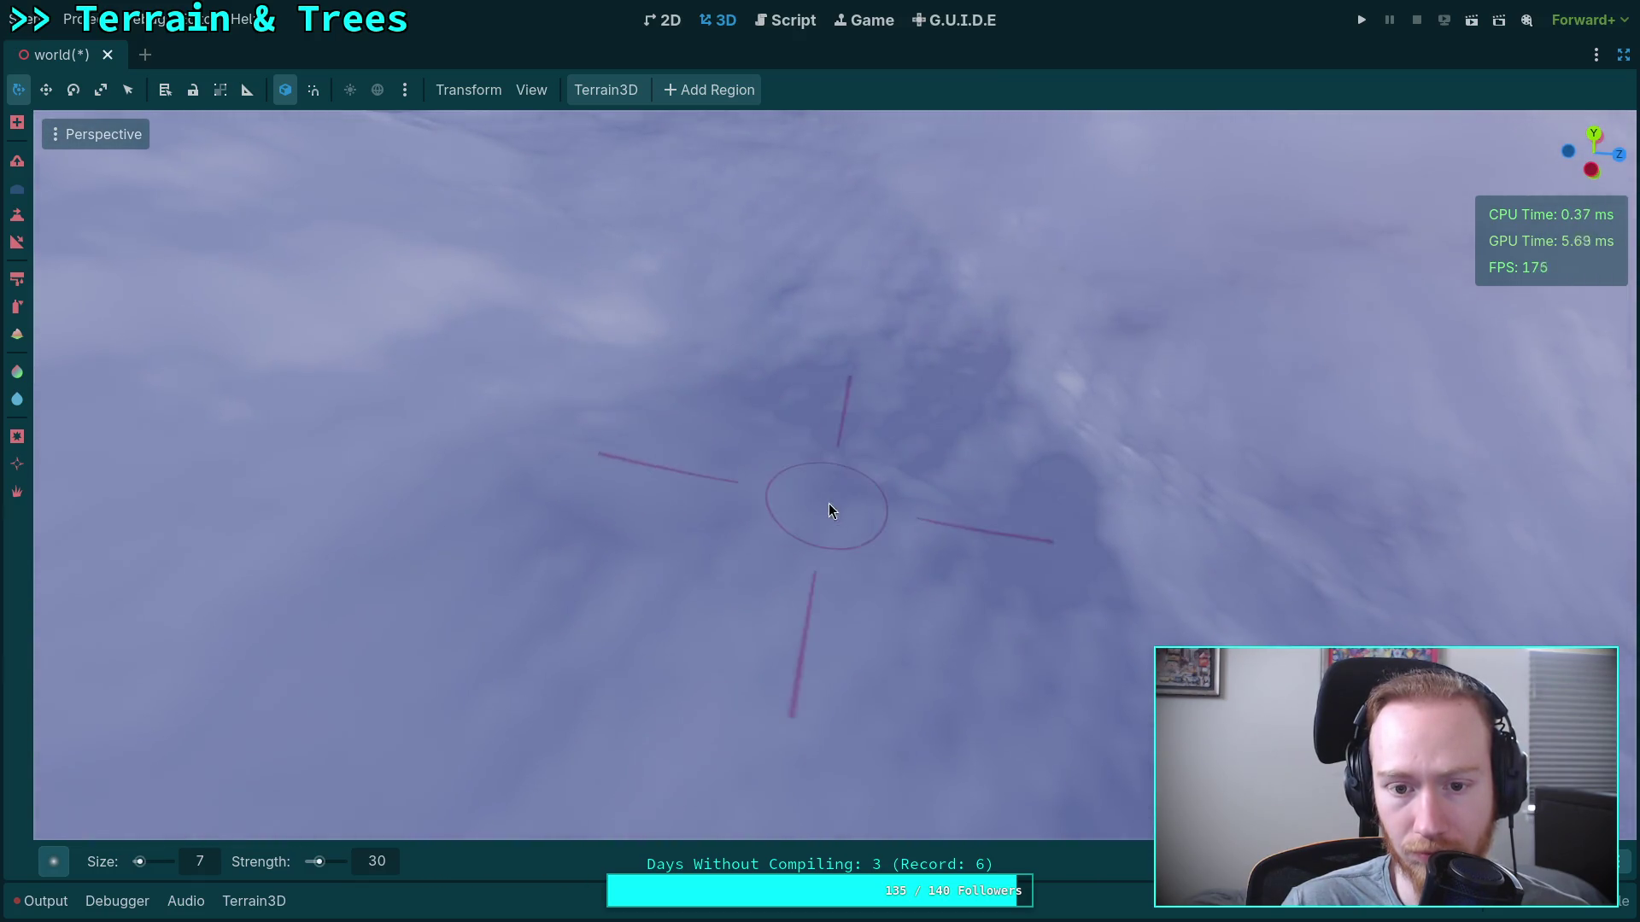
pyautogui.moveTo(831, 509); pyautogui.dragTo(734, 503)
pyautogui.moveTo(688, 571); pyautogui.dragTo(633, 593)
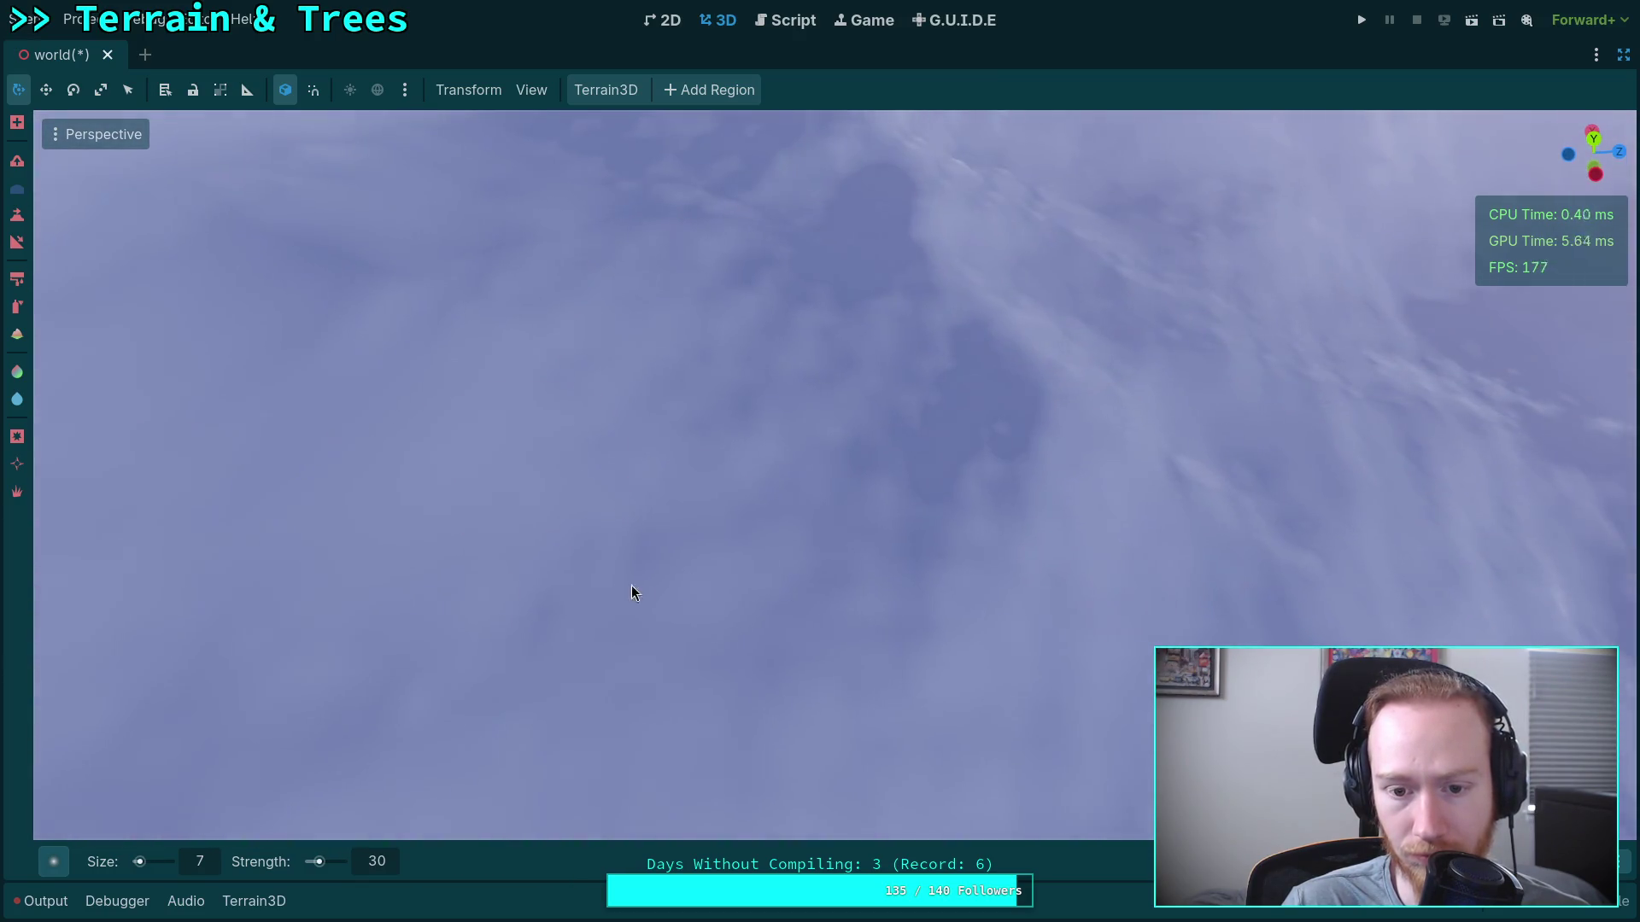
pyautogui.moveTo(793, 275)
pyautogui.mouseDown()
pyautogui.moveTo(805, 410)
pyautogui.moveTo(689, 398)
pyautogui.moveTo(684, 319)
pyautogui.mouseUp()
pyautogui.moveTo(1014, 479); pyautogui.dragTo(805, 490)
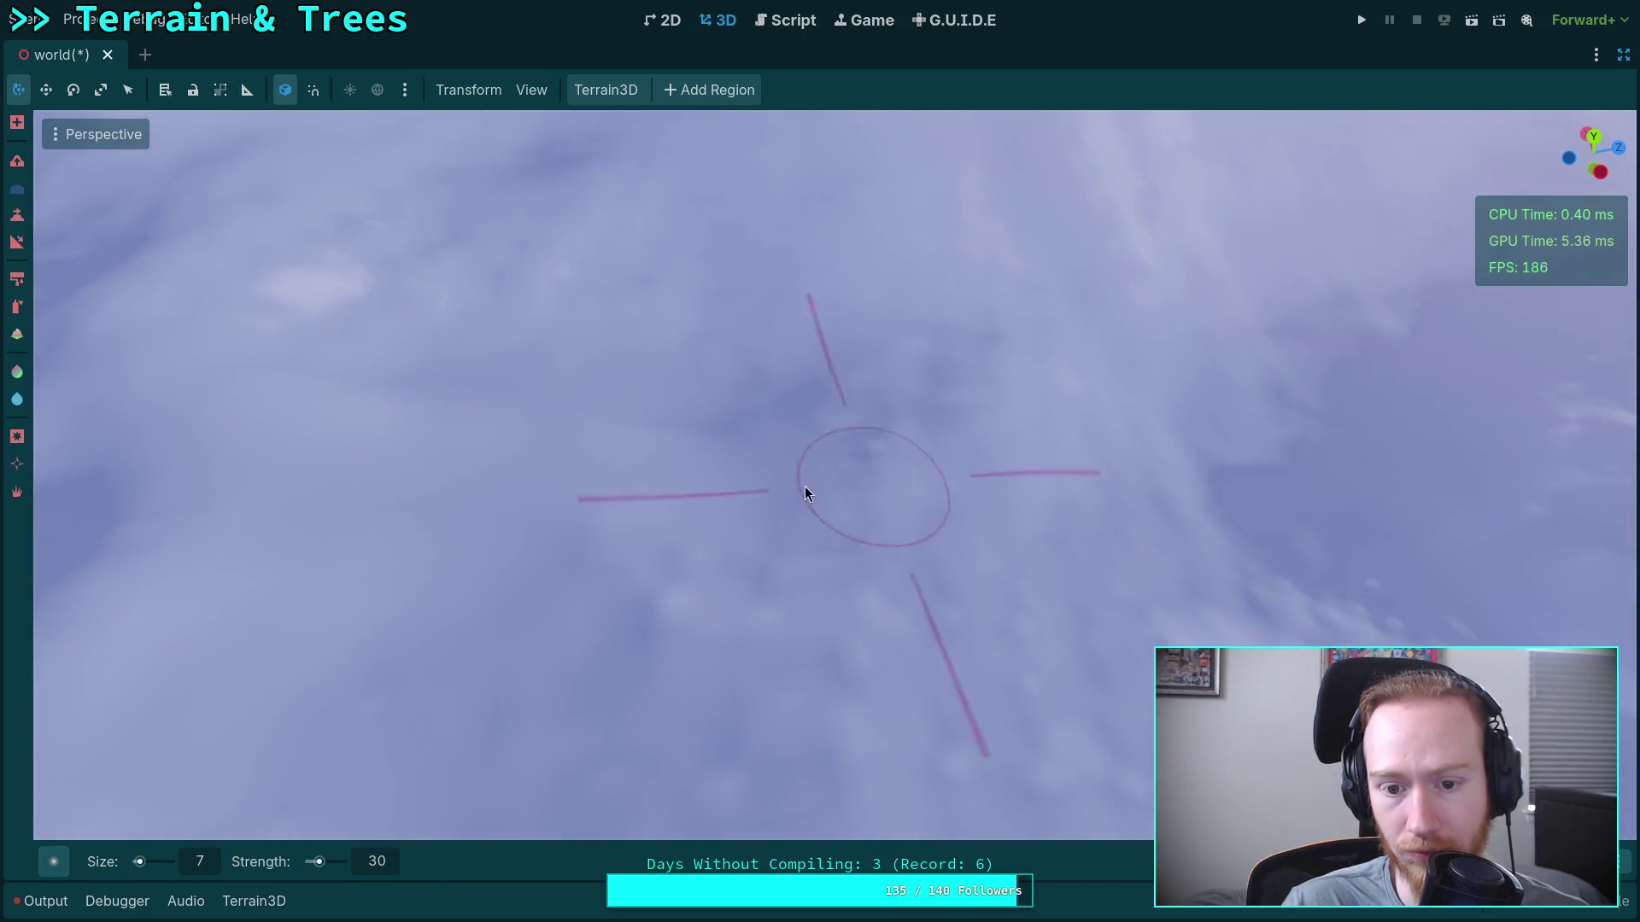
pyautogui.moveTo(700, 451); pyautogui.dragTo(653, 346)
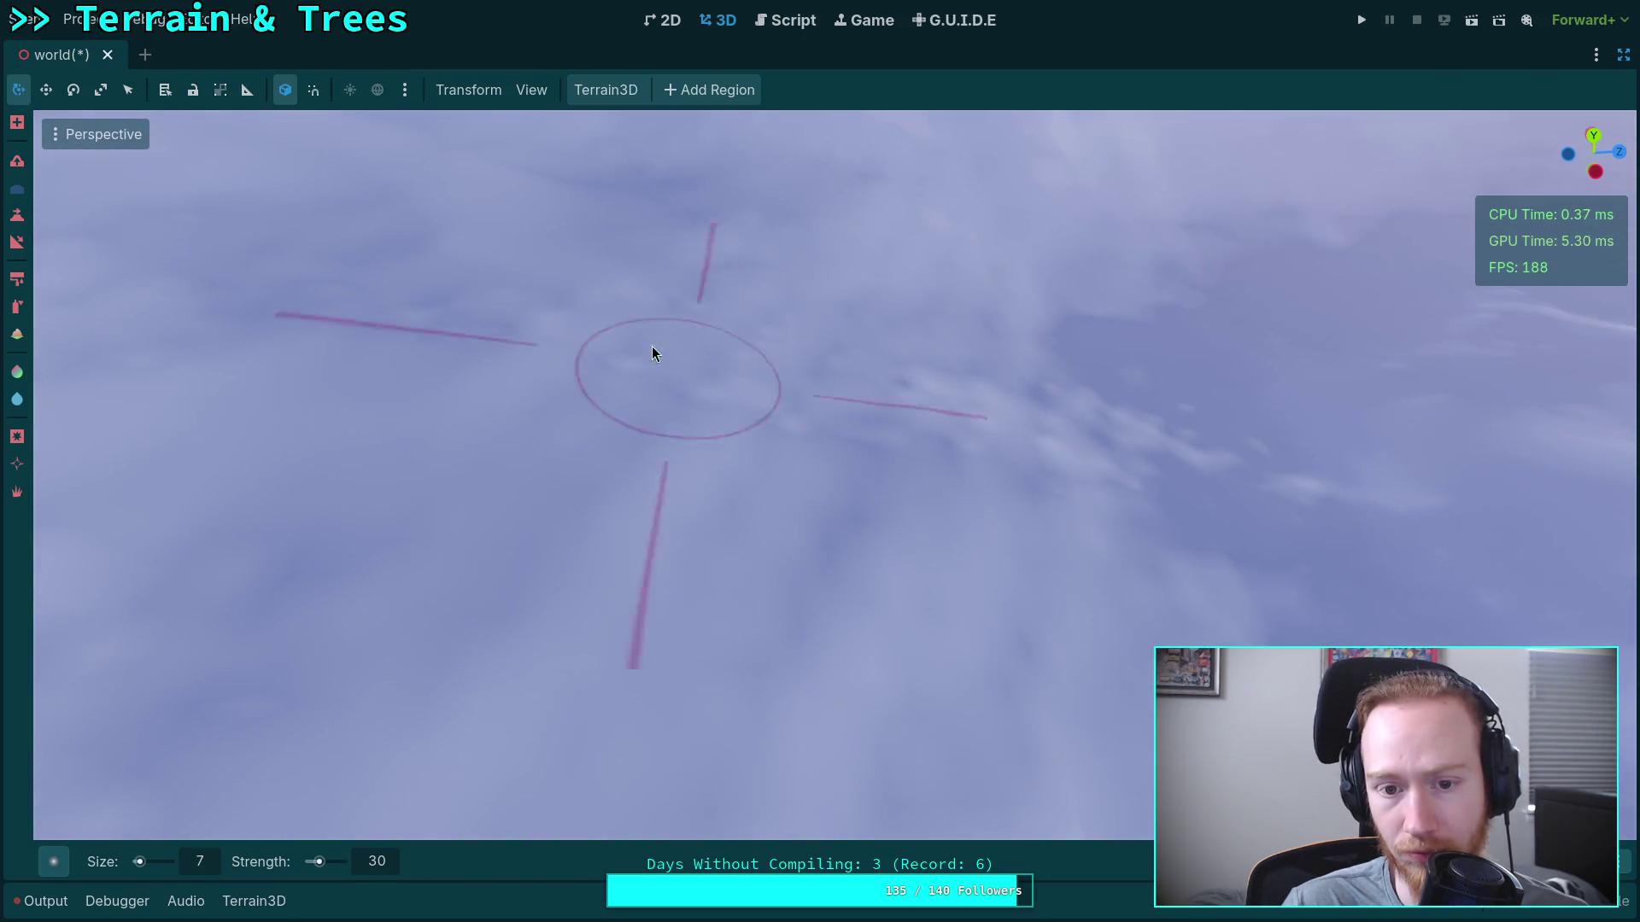
pyautogui.moveTo(905, 406); pyautogui.dragTo(787, 342)
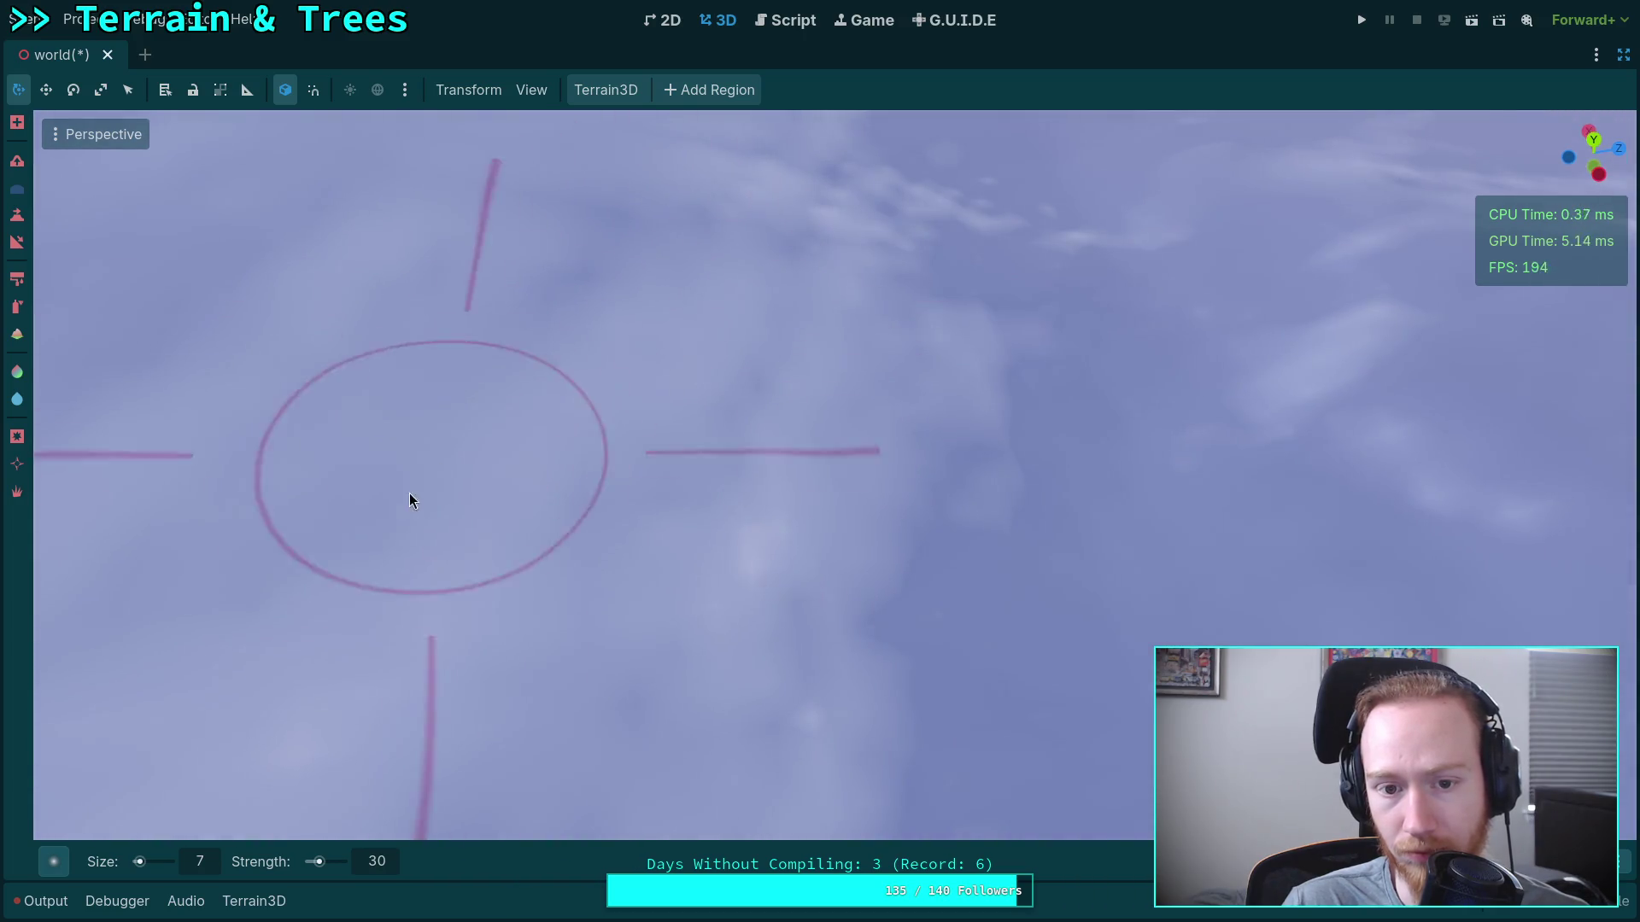
pyautogui.moveTo(693, 588); pyautogui.dragTo(789, 378)
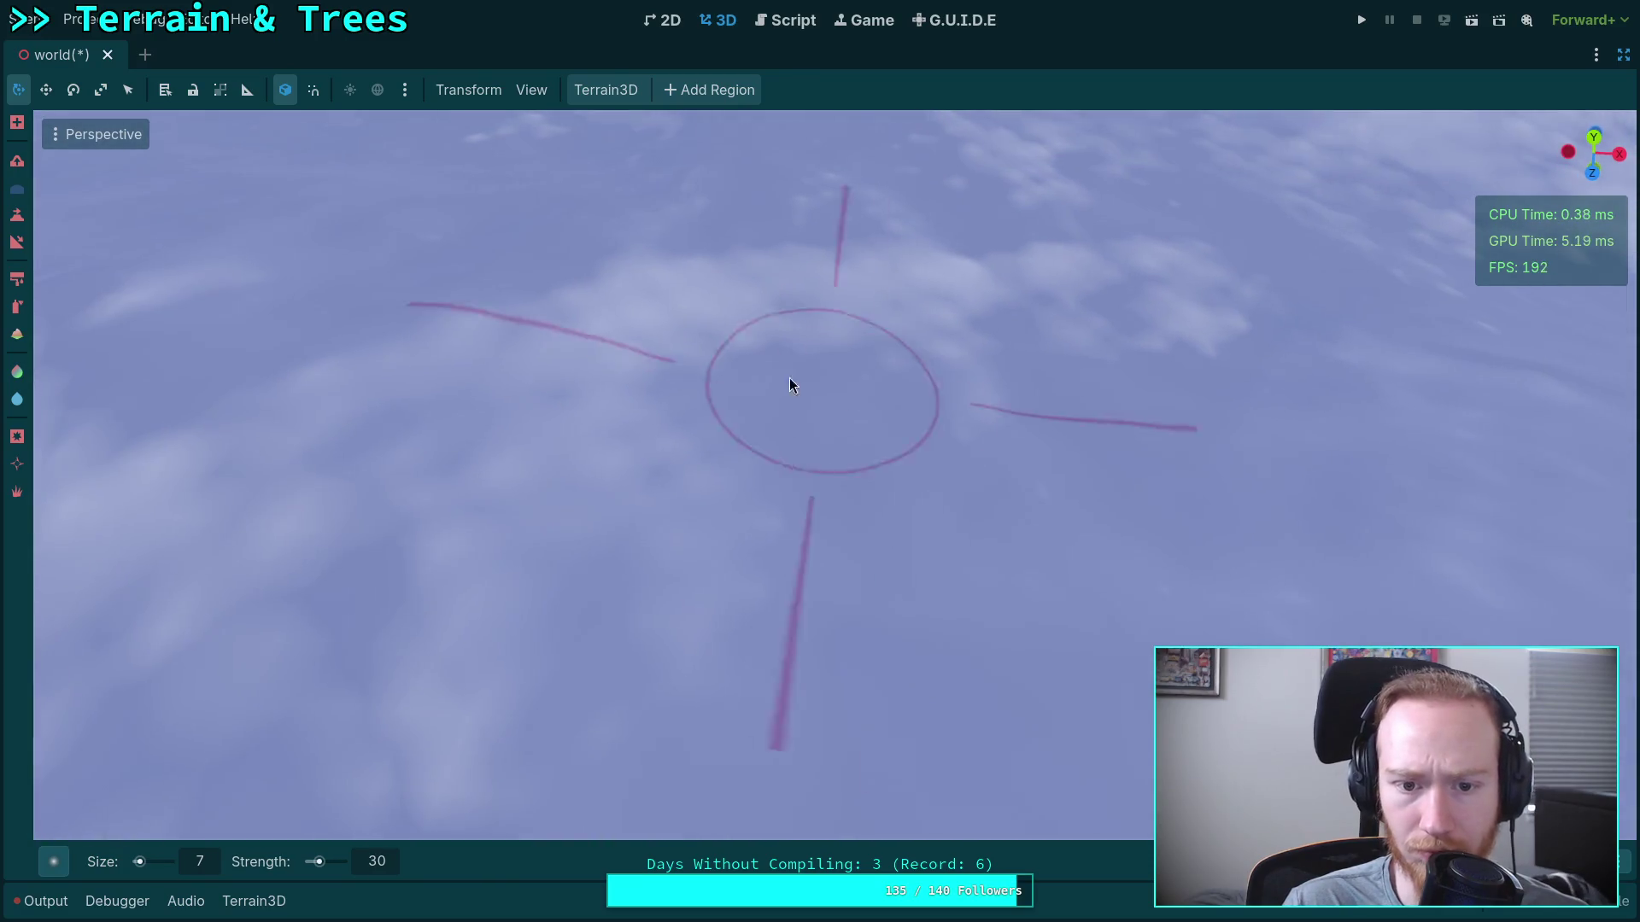
pyautogui.moveTo(1026, 372); pyautogui.dragTo(839, 526)
pyautogui.moveTo(1002, 388); pyautogui.dragTo(966, 342)
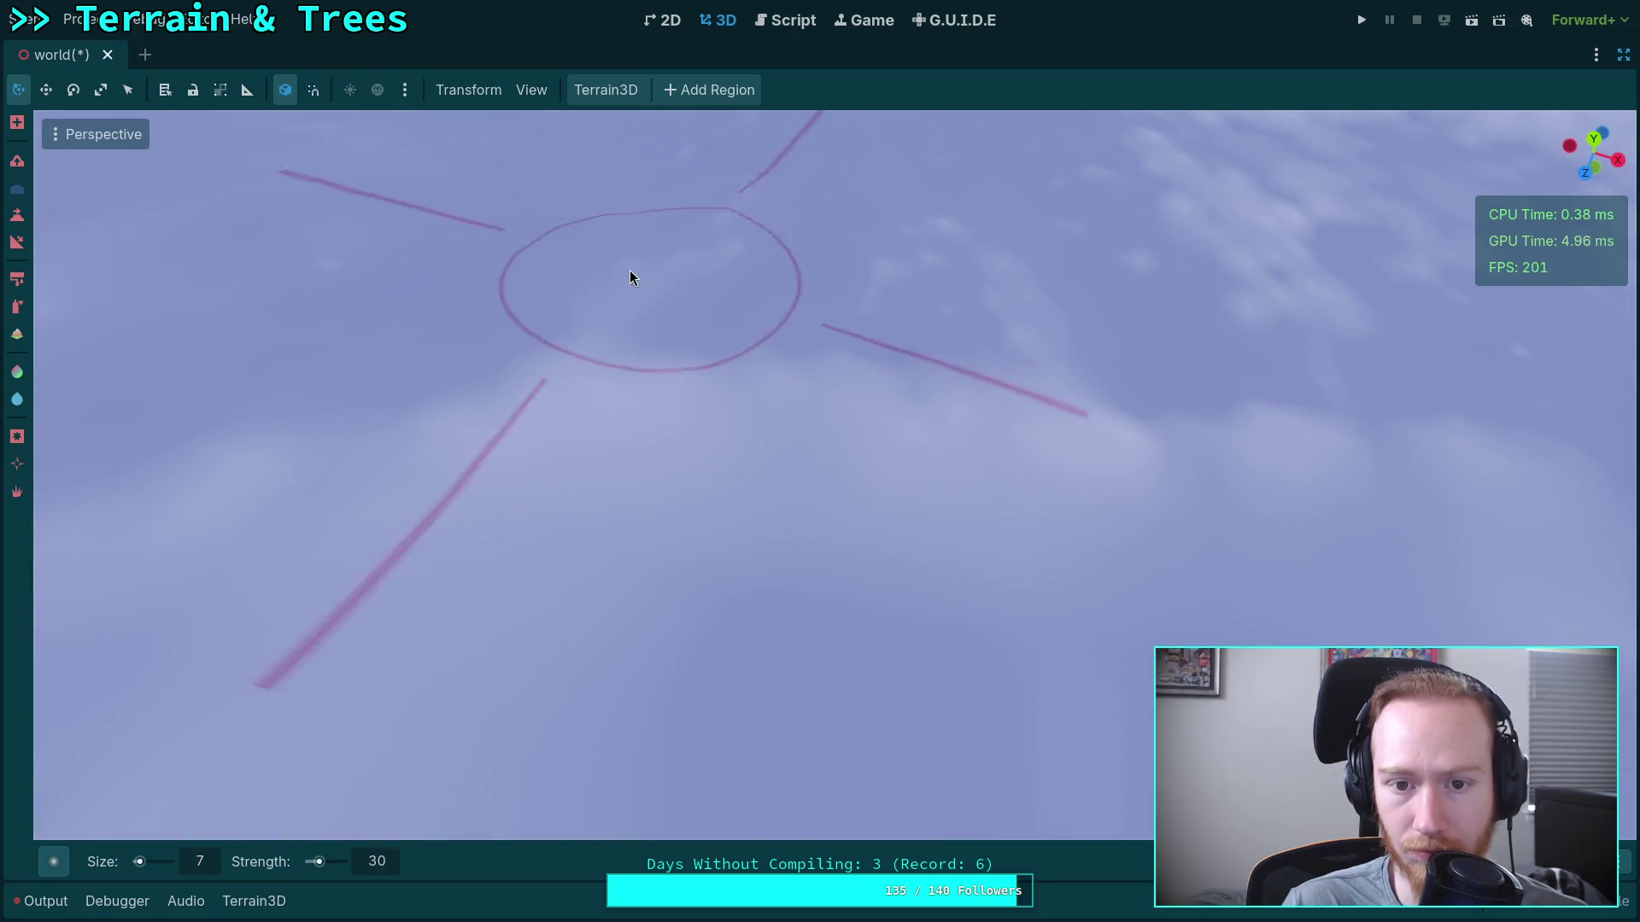
pyautogui.moveTo(1126, 290)
pyautogui.mouseDown()
pyautogui.moveTo(843, 330)
pyautogui.moveTo(1063, 274)
pyautogui.mouseUp()
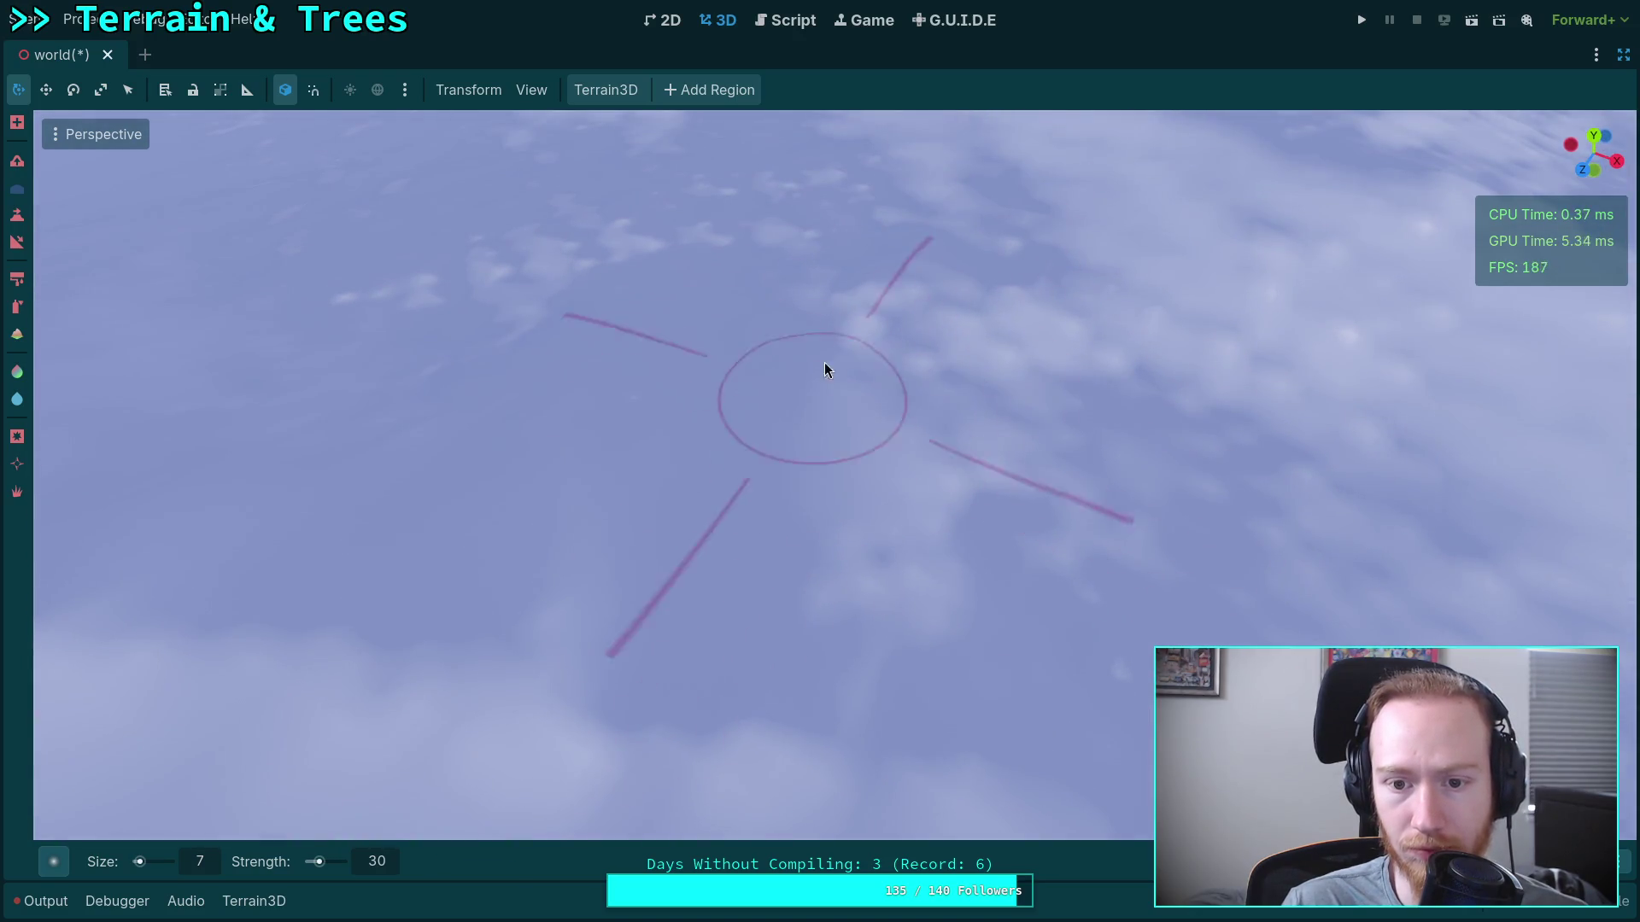
pyautogui.moveTo(1229, 432); pyautogui.dragTo(1329, 556)
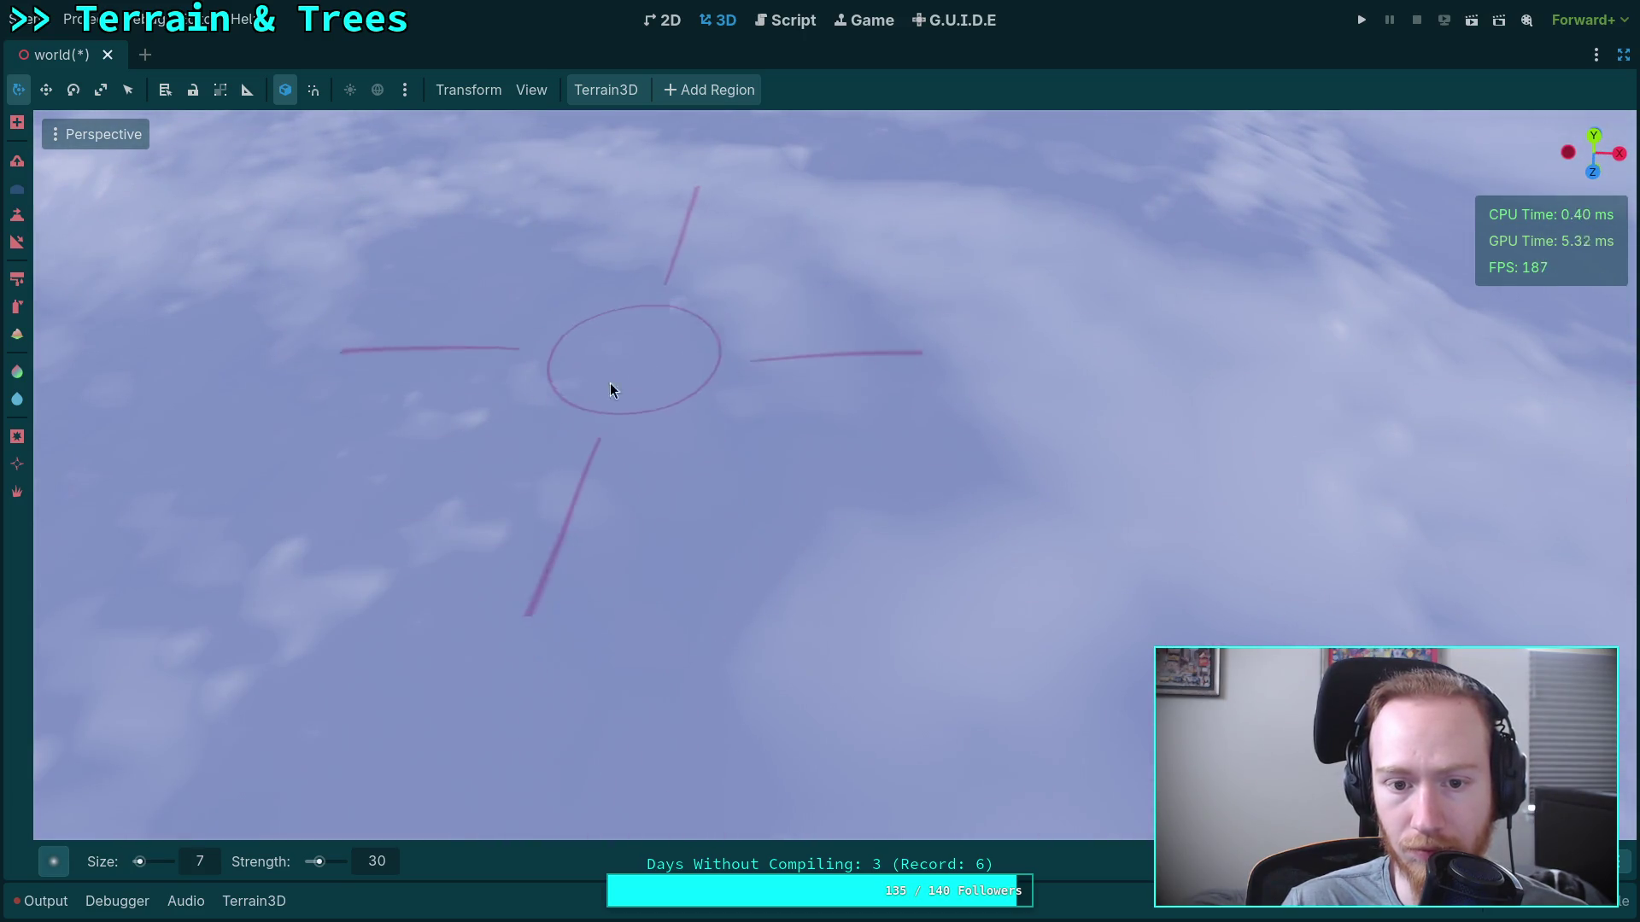
pyautogui.moveTo(581, 518); pyautogui.dragTo(747, 423)
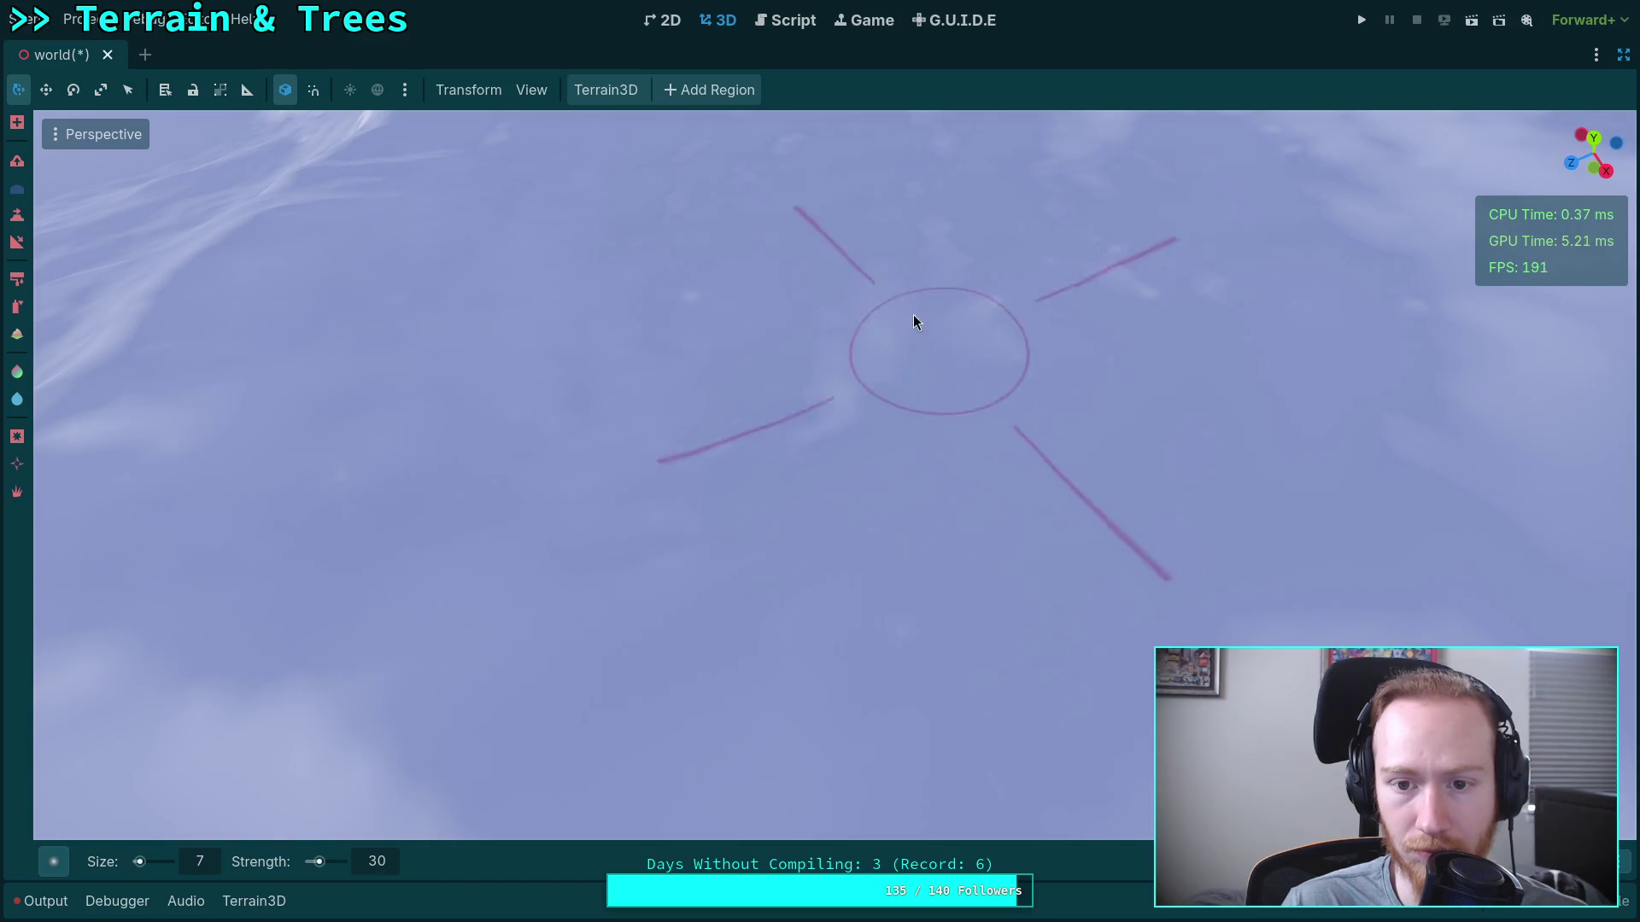
pyautogui.moveTo(1089, 293)
pyautogui.mouseDown()
pyautogui.moveTo(1091, 421)
pyautogui.moveTo(952, 208)
pyautogui.moveTo(841, 568)
pyautogui.moveTo(842, 330)
pyautogui.mouseUp()
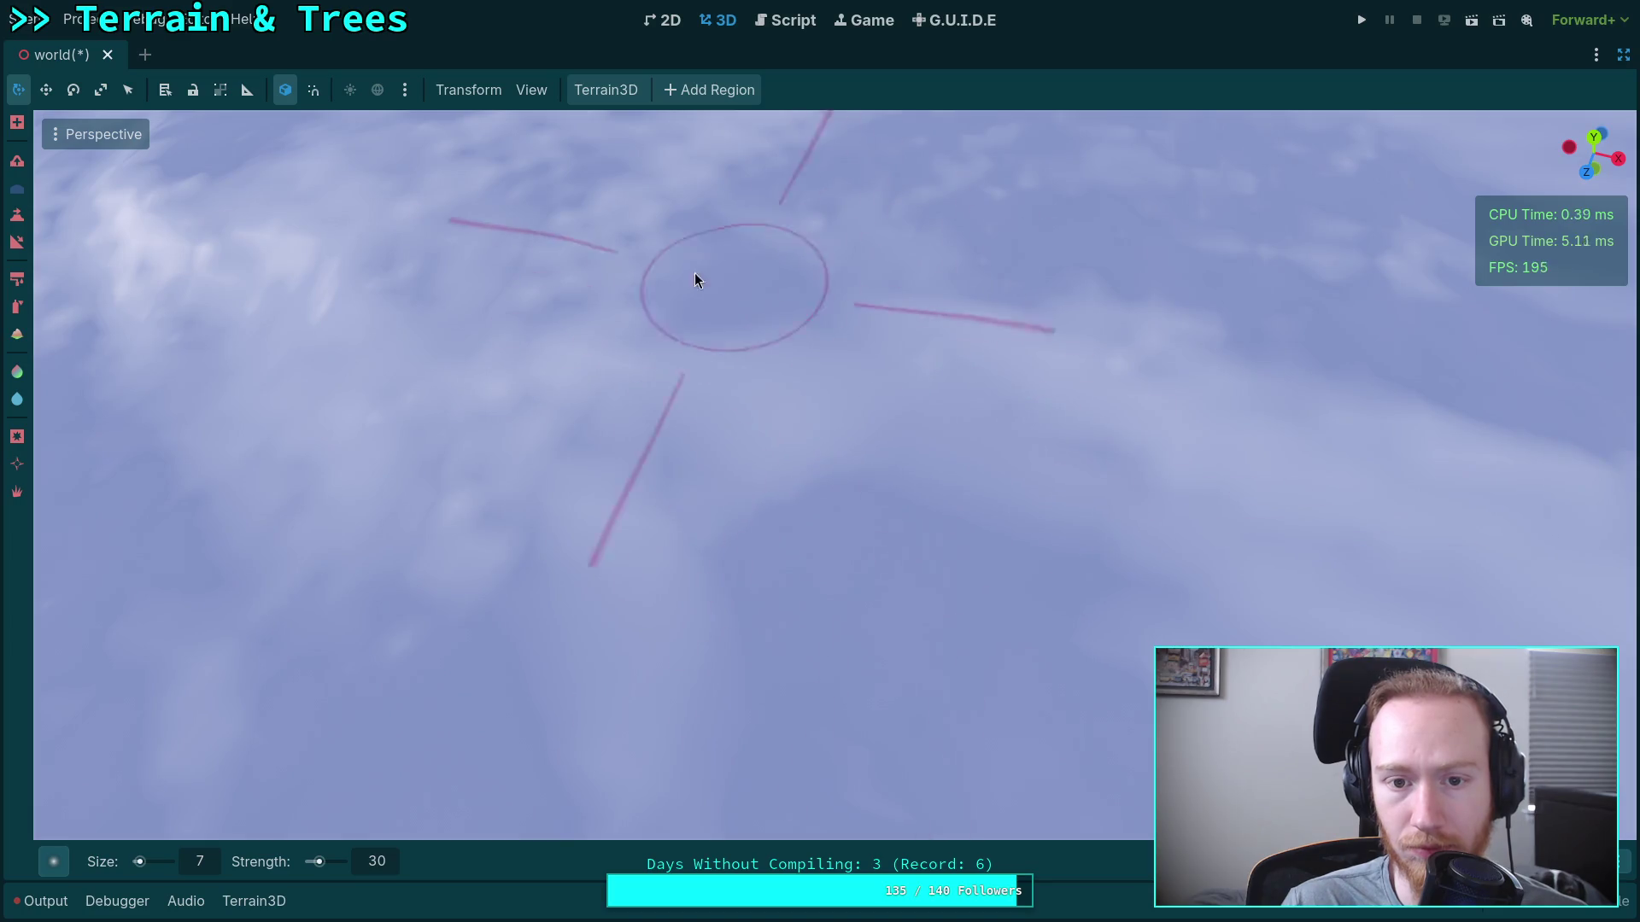
pyautogui.moveTo(731, 285); pyautogui.dragTo(777, 556)
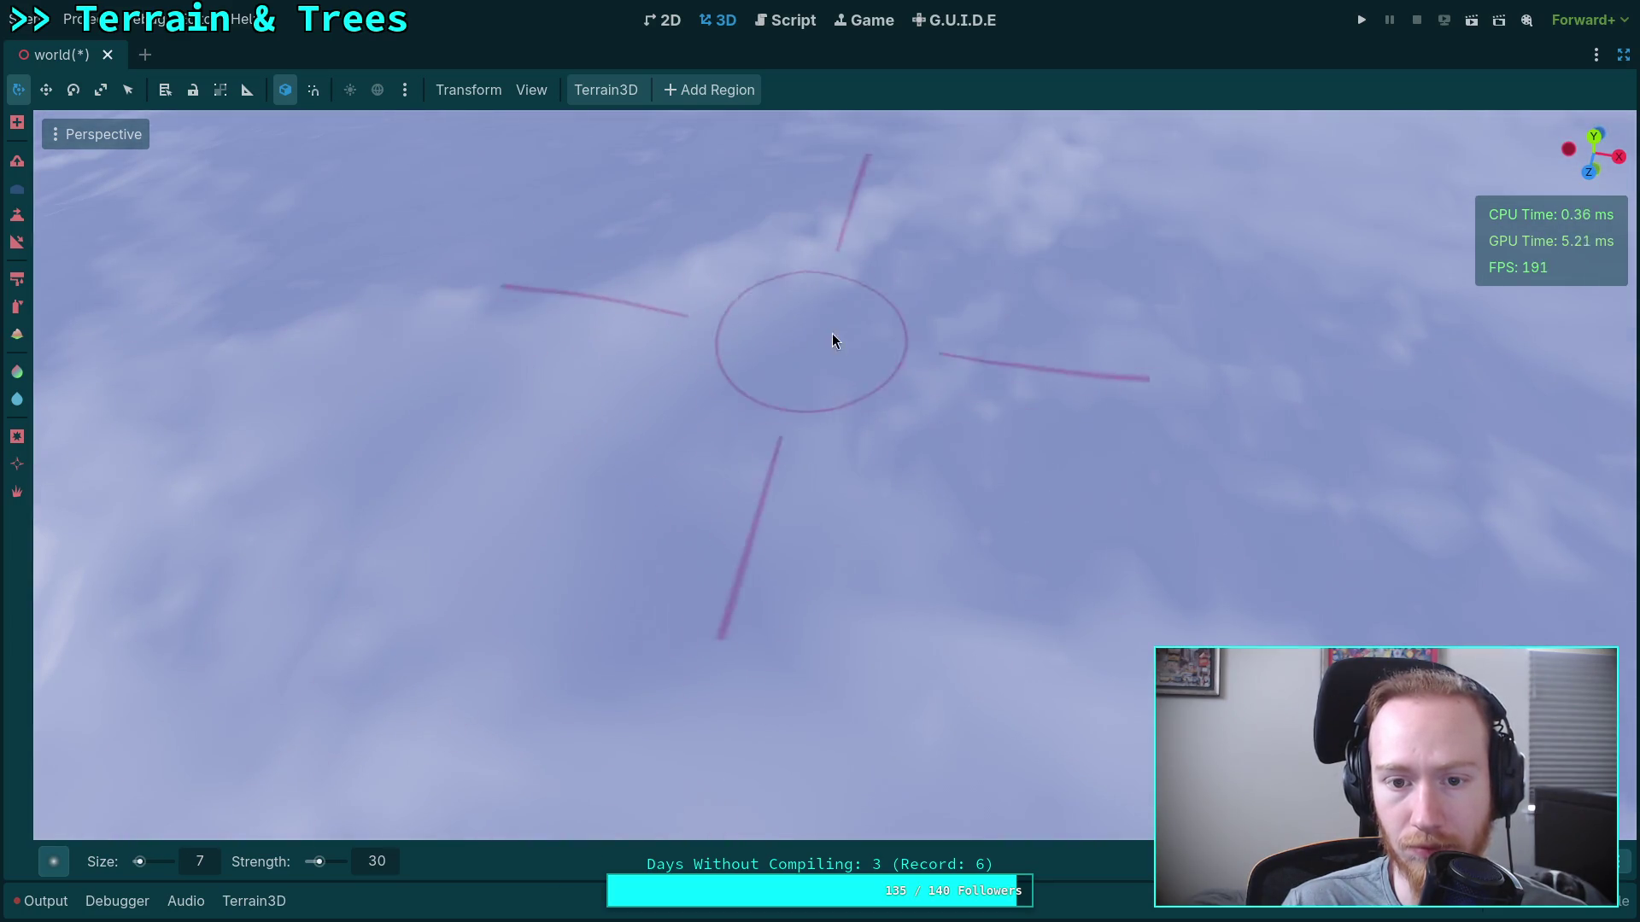
pyautogui.moveTo(988, 382); pyautogui.dragTo(1043, 567)
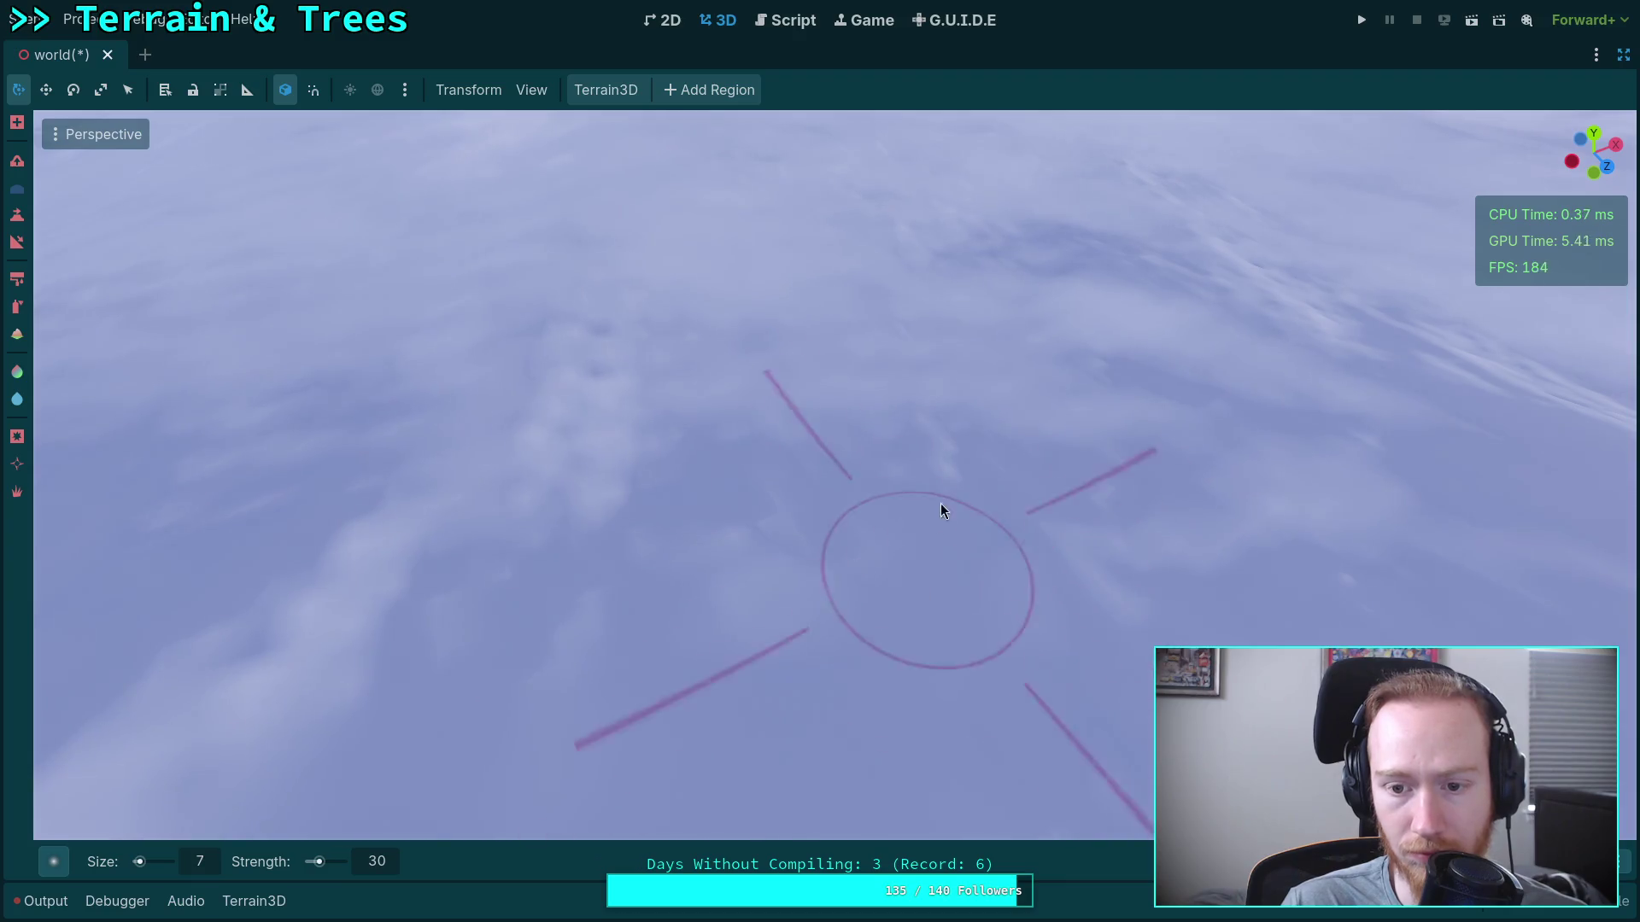
pyautogui.moveTo(600, 351)
pyautogui.mouseDown()
pyautogui.moveTo(641, 597)
pyautogui.moveTo(615, 439)
pyautogui.mouseUp()
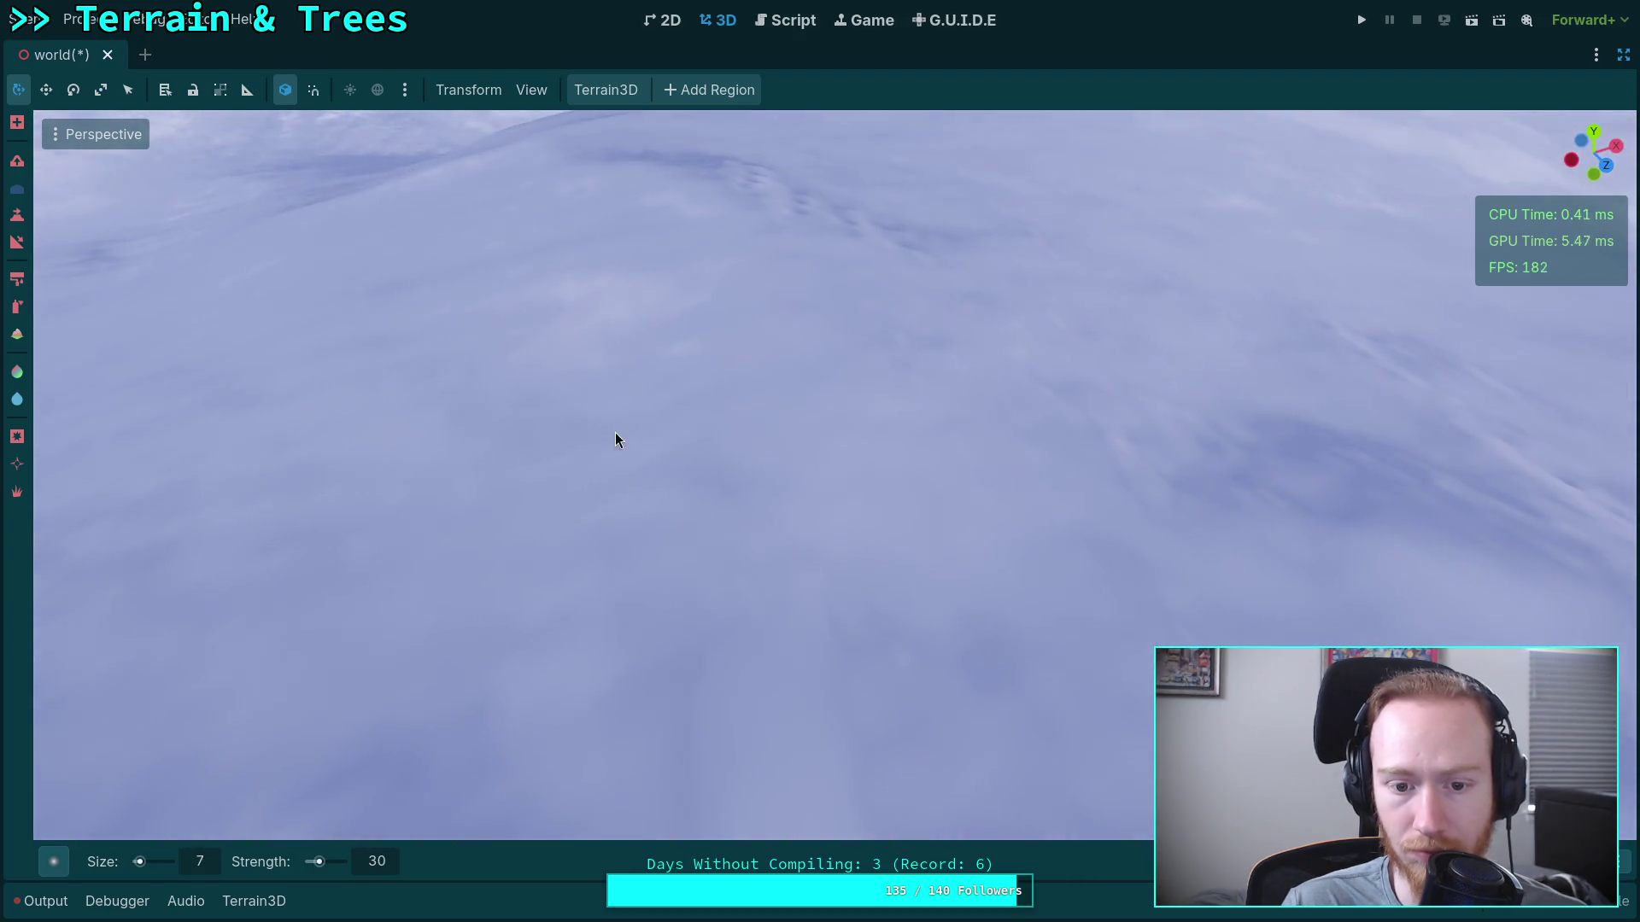
# Raise a stroke of bumps on the terrain with the size 7, strength 30 brush.
pyautogui.moveTo(588, 561)
pyautogui.mouseDown()
pyautogui.moveTo(636, 390)
pyautogui.moveTo(530, 795)
pyautogui.moveTo(682, 396)
pyautogui.moveTo(793, 560)
pyautogui.mouseUp()
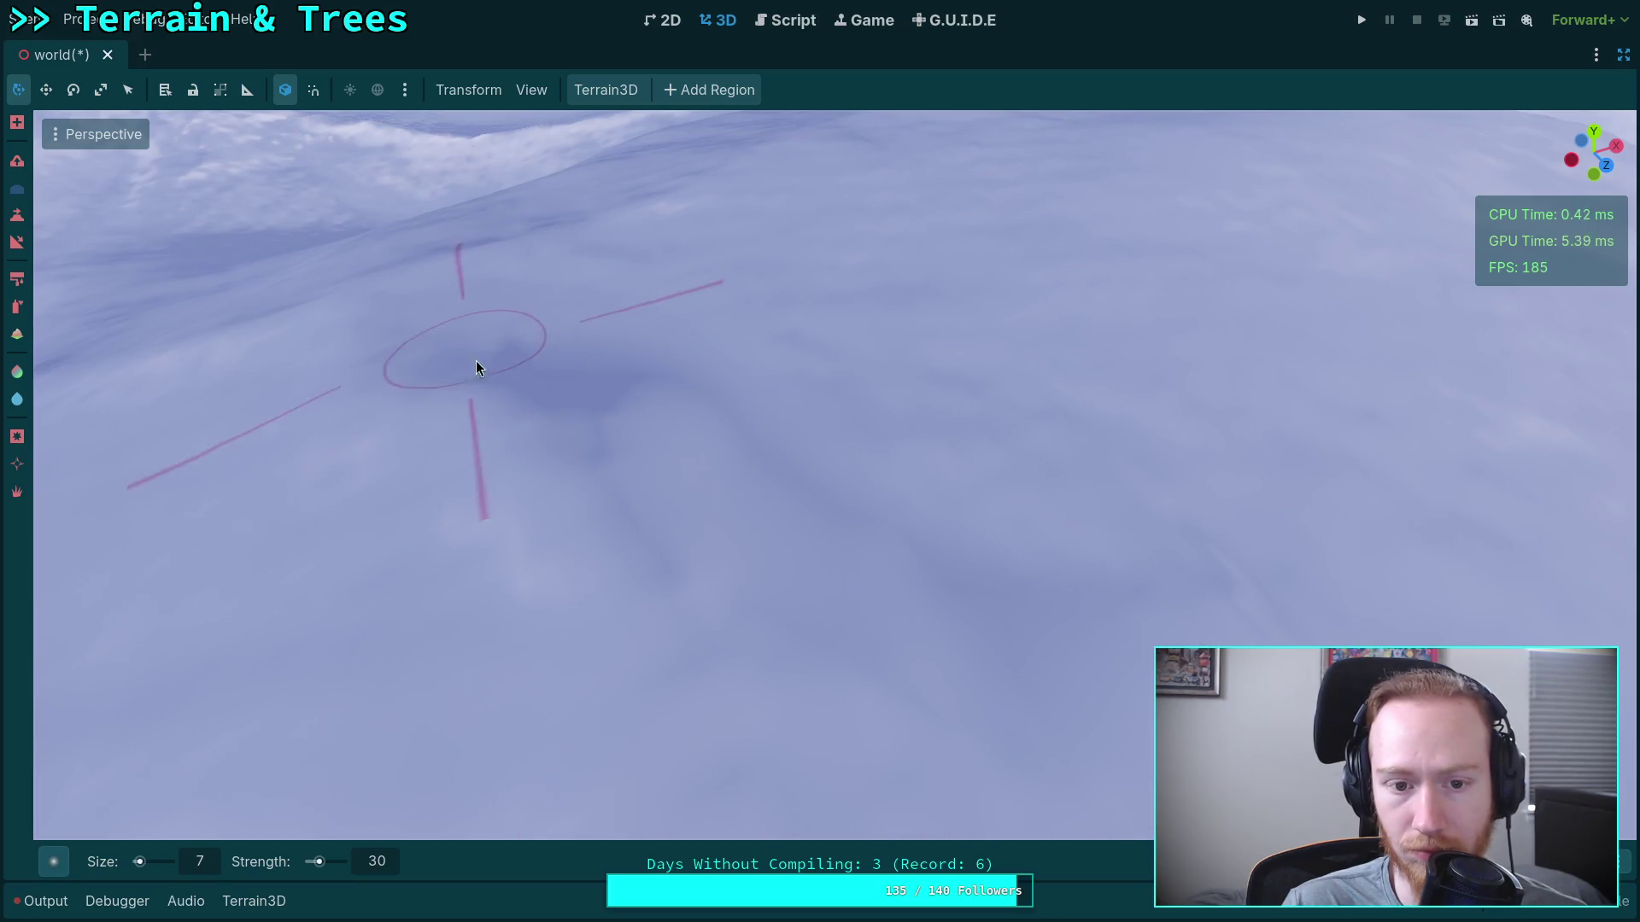
pyautogui.moveTo(439, 513)
pyautogui.mouseDown()
pyautogui.moveTo(695, 567)
pyautogui.moveTo(605, 541)
pyautogui.moveTo(759, 456)
pyautogui.moveTo(593, 666)
pyautogui.moveTo(970, 359)
pyautogui.moveTo(991, 538)
pyautogui.mouseUp()
pyautogui.scroll(-5, 989, 538)
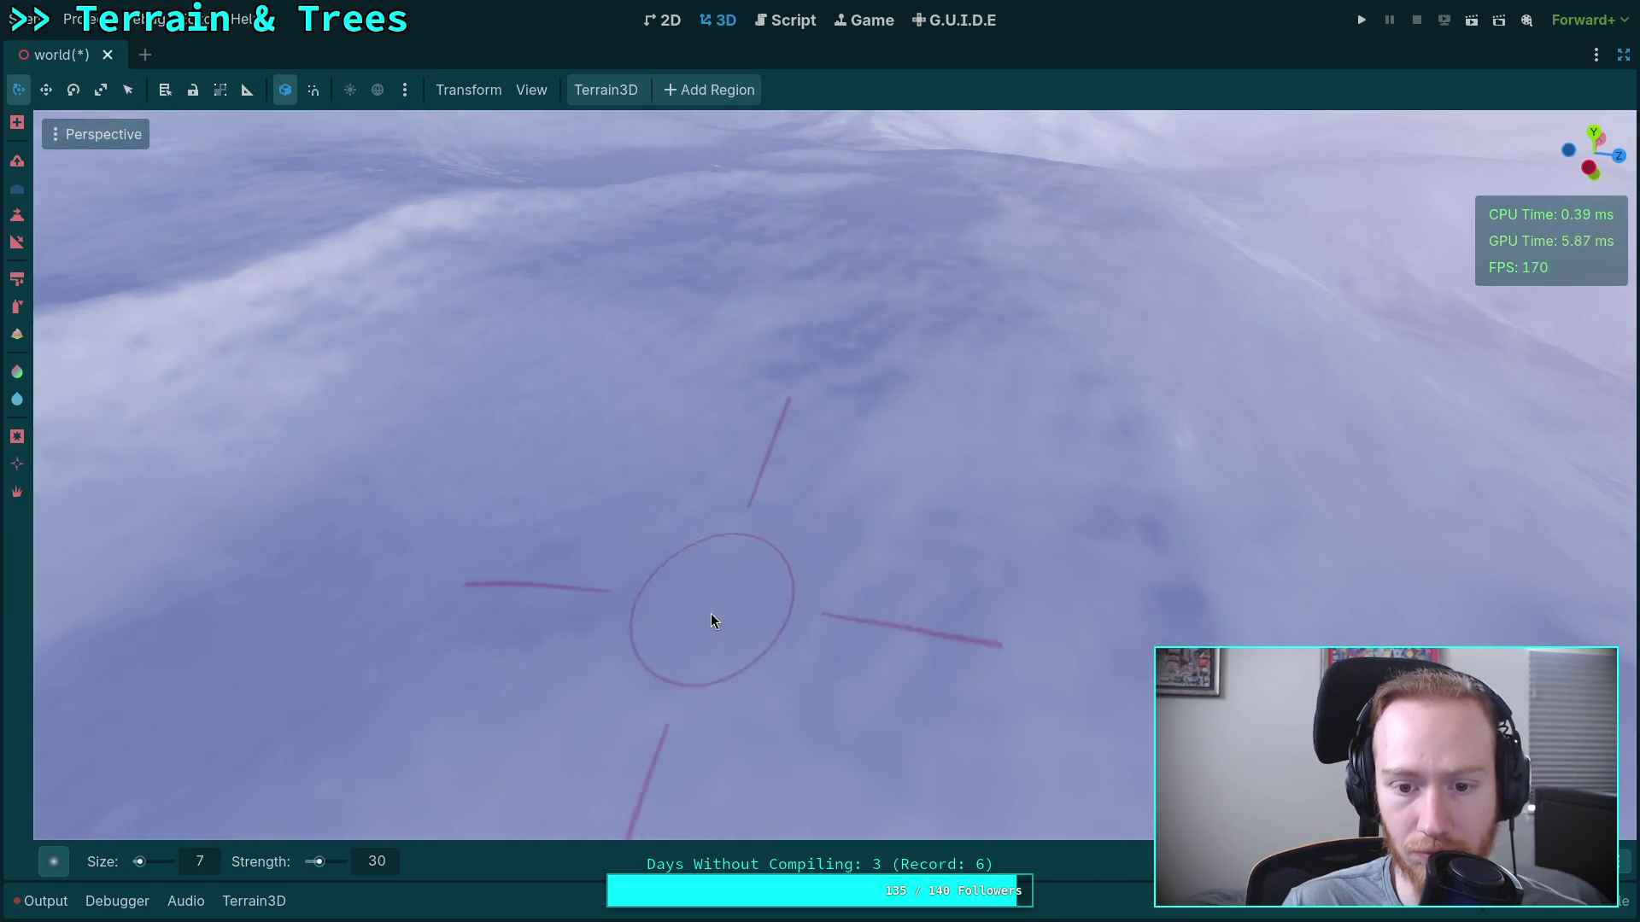
pyautogui.moveTo(979, 644); pyautogui.dragTo(957, 633)
pyautogui.moveTo(772, 407)
pyautogui.mouseDown()
pyautogui.moveTo(737, 394)
pyautogui.moveTo(768, 507)
pyautogui.mouseUp()
pyautogui.moveTo(660, 361)
pyautogui.mouseDown()
pyautogui.moveTo(988, 475)
pyautogui.moveTo(807, 417)
pyautogui.mouseUp()
pyautogui.moveTo(941, 351)
pyautogui.mouseDown()
pyautogui.moveTo(780, 732)
pyautogui.moveTo(939, 401)
pyautogui.mouseUp()
pyautogui.moveTo(842, 289); pyautogui.dragTo(750, 224)
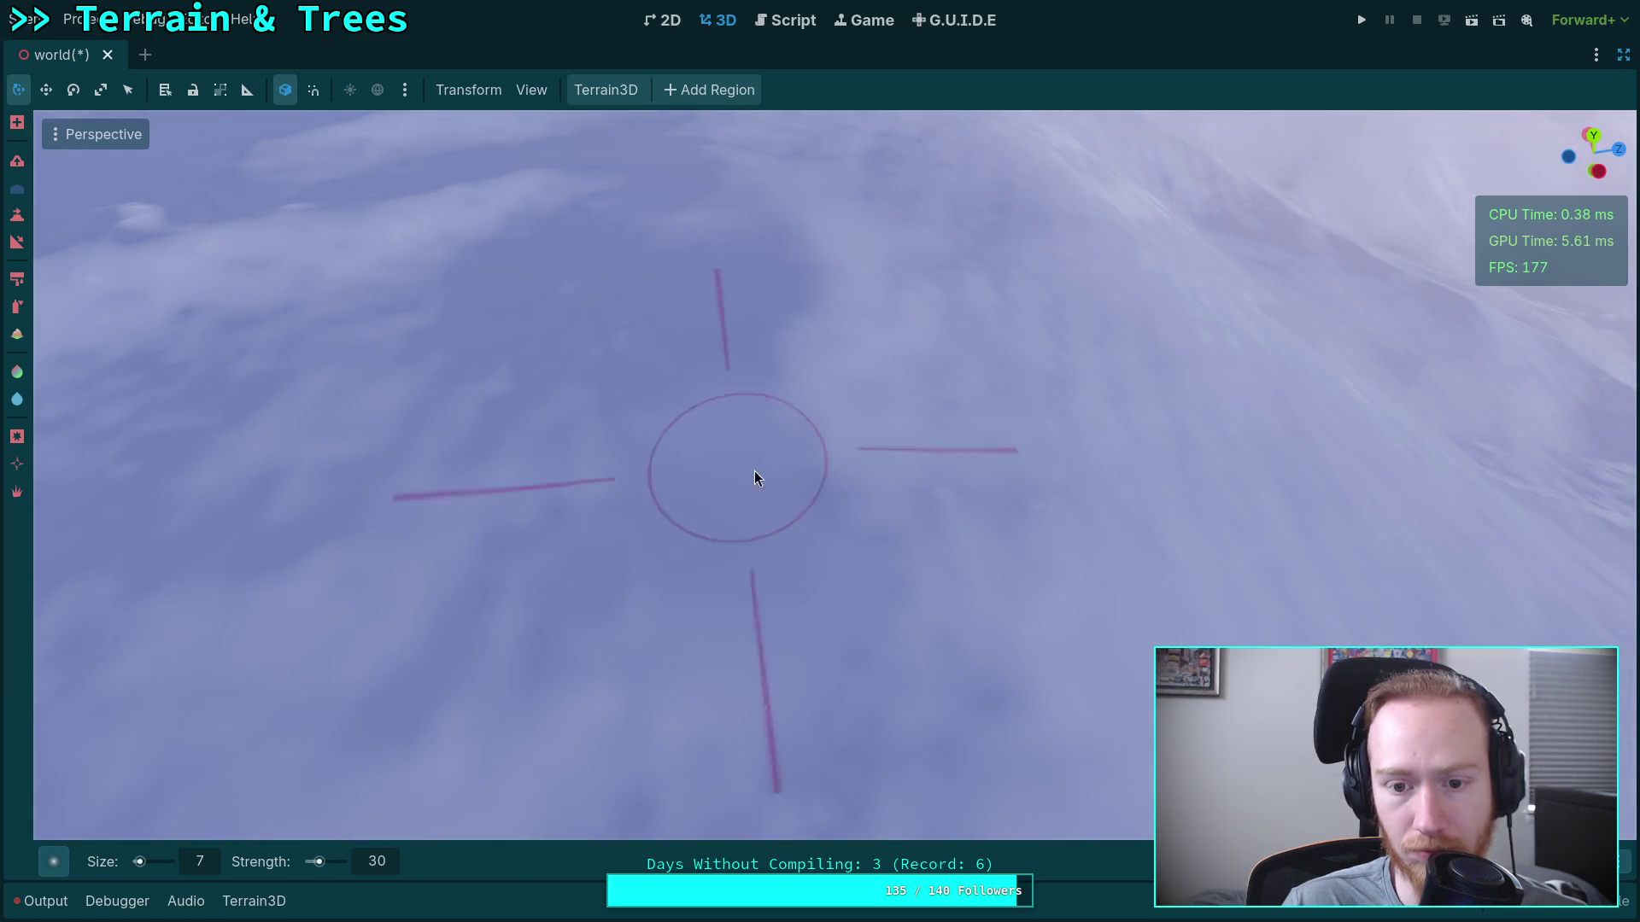
# Orbit the camera around the hills to survey the newly sculpted areas.
pyautogui.moveTo(597, 410); pyautogui.dragTo(567, 432)
pyautogui.moveTo(618, 501); pyautogui.dragTo(638, 335)
pyautogui.moveTo(799, 258)
pyautogui.mouseDown()
pyautogui.moveTo(1194, 307)
pyautogui.moveTo(670, 366)
pyautogui.mouseUp()
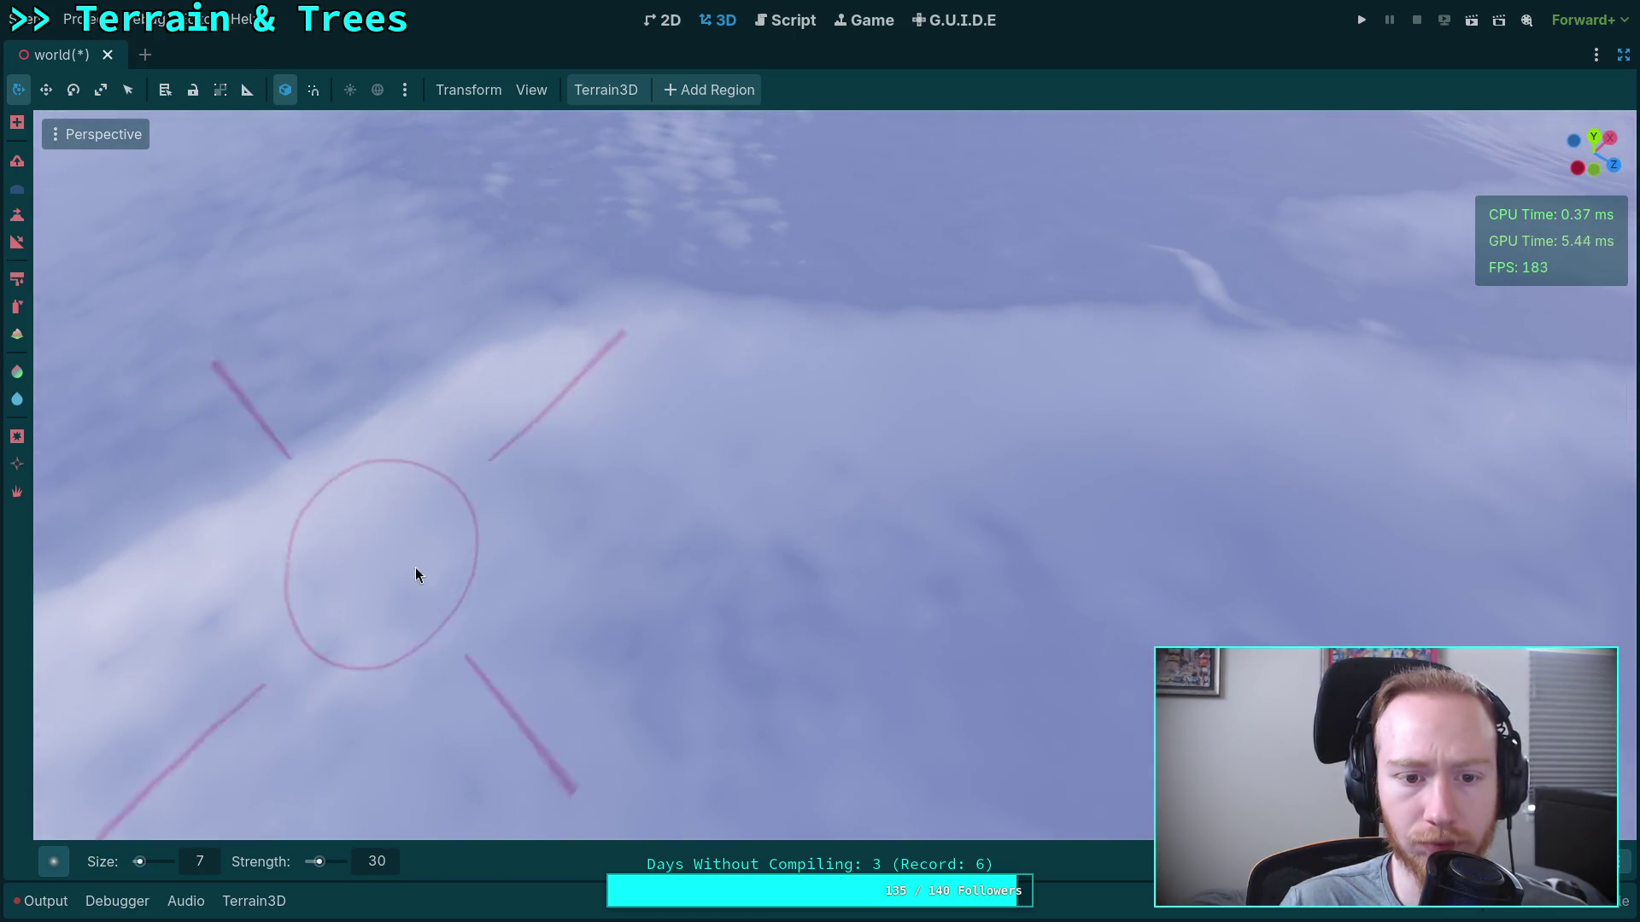
pyautogui.moveTo(997, 501)
pyautogui.mouseDown()
pyautogui.moveTo(888, 384)
pyautogui.moveTo(972, 511)
pyautogui.mouseUp()
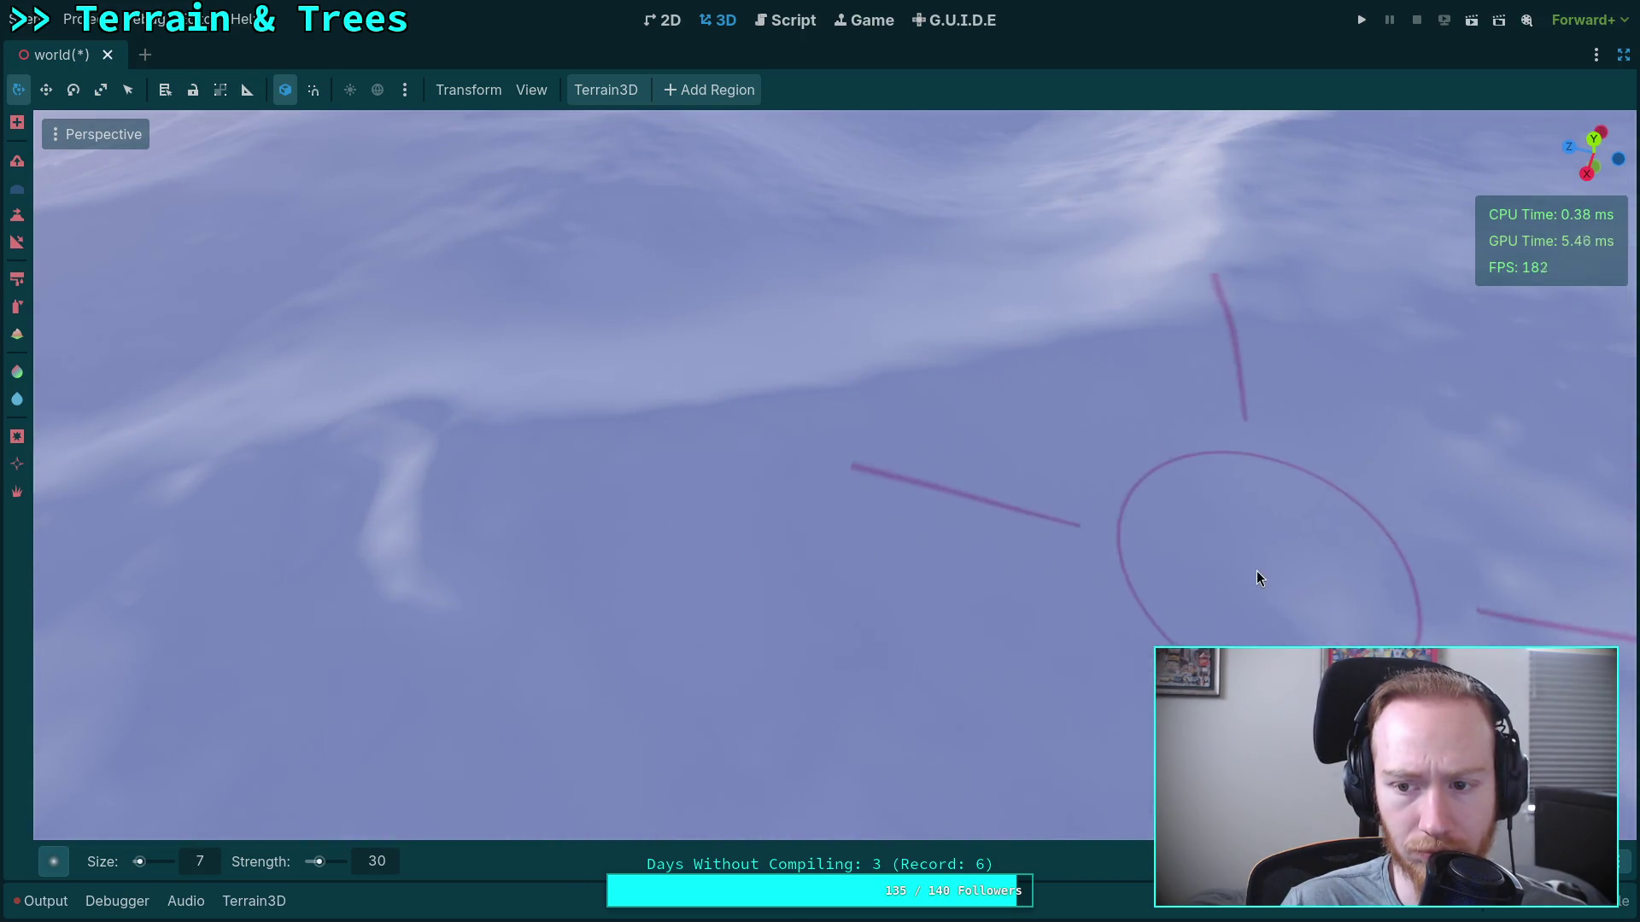
pyautogui.moveTo(1257, 570); pyautogui.dragTo(1257, 571)
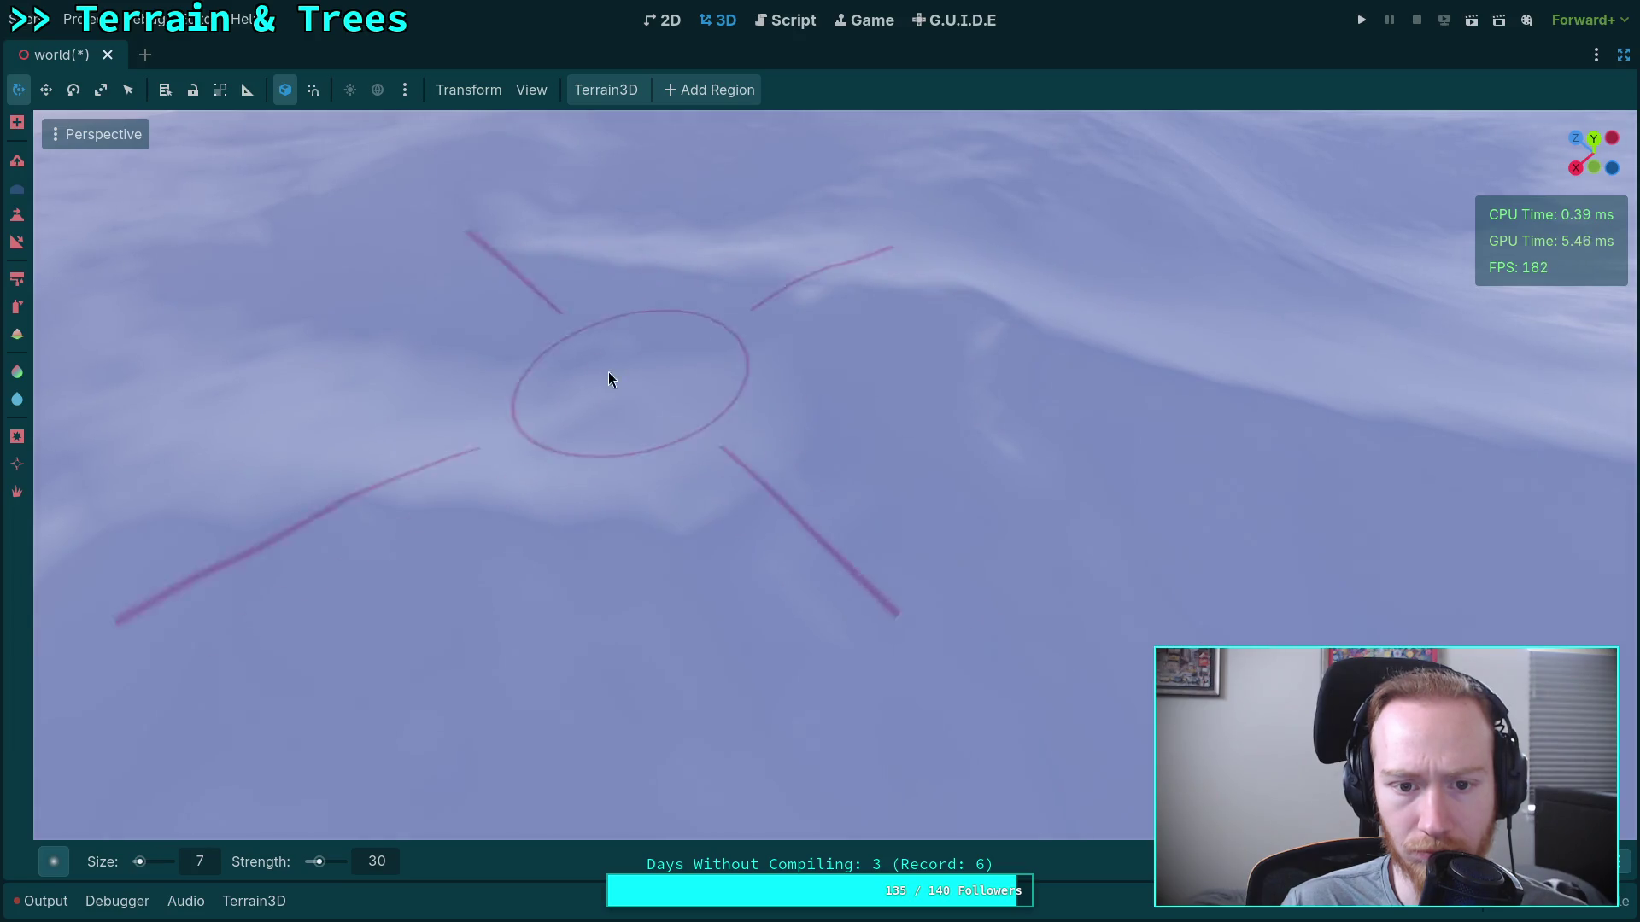
pyautogui.moveTo(670, 406); pyautogui.dragTo(593, 377)
pyautogui.moveTo(772, 362)
pyautogui.mouseDown()
pyautogui.moveTo(871, 675)
pyautogui.moveTo(755, 493)
pyautogui.mouseUp()
pyautogui.moveTo(733, 329); pyautogui.dragTo(746, 360)
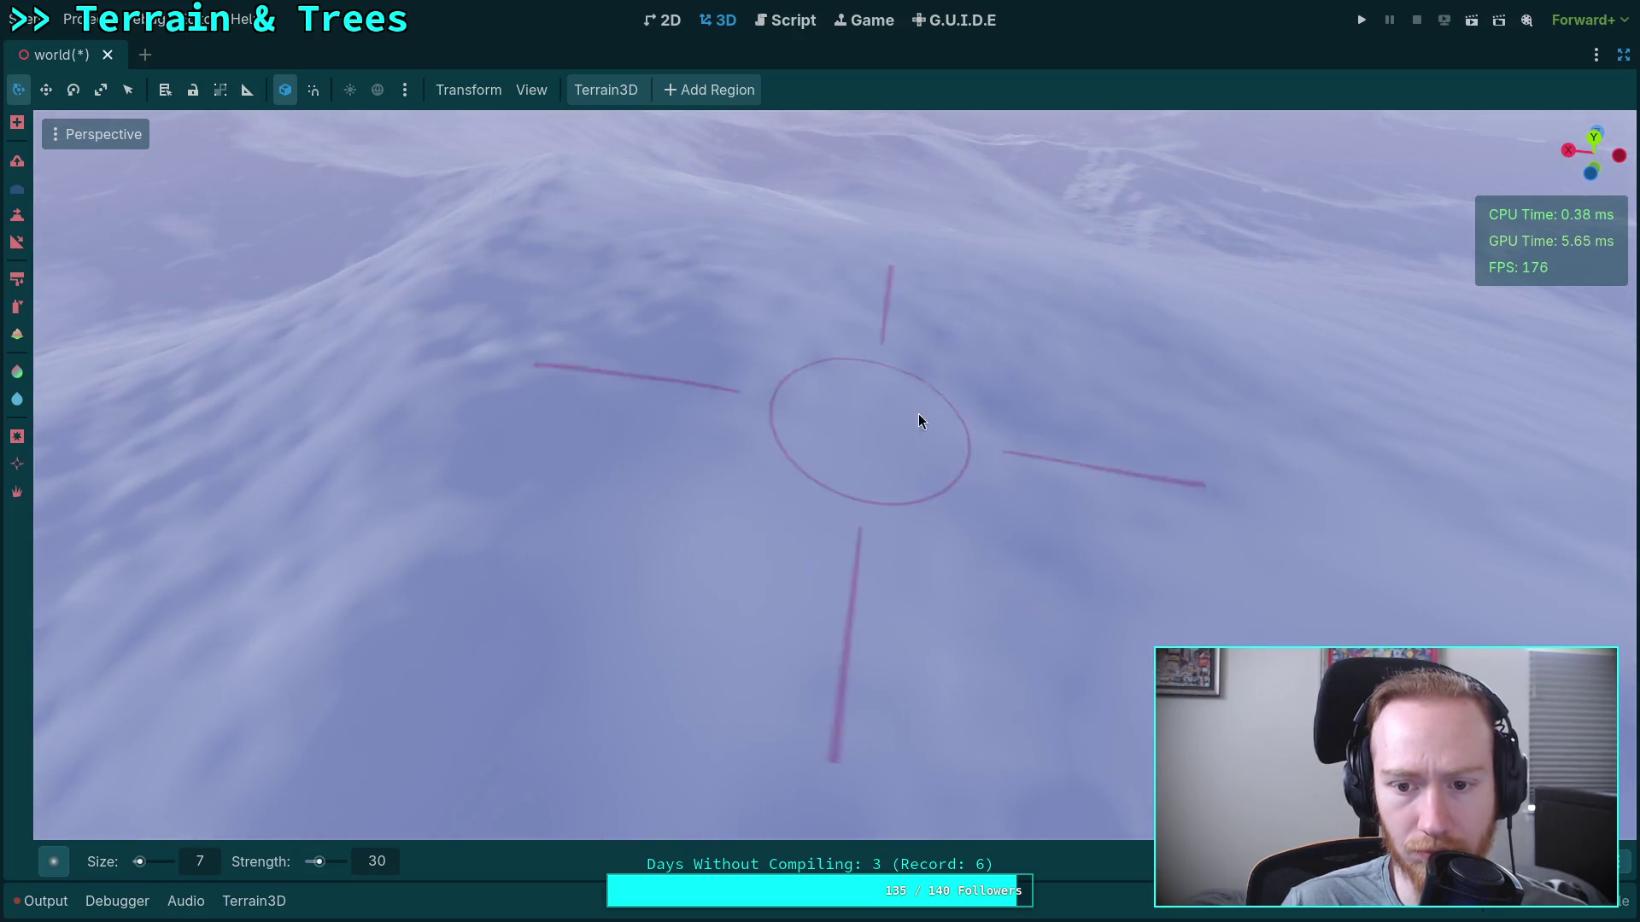
pyautogui.moveTo(1119, 443)
pyautogui.mouseDown()
pyautogui.moveTo(1080, 549)
pyautogui.moveTo(933, 381)
pyautogui.mouseUp()
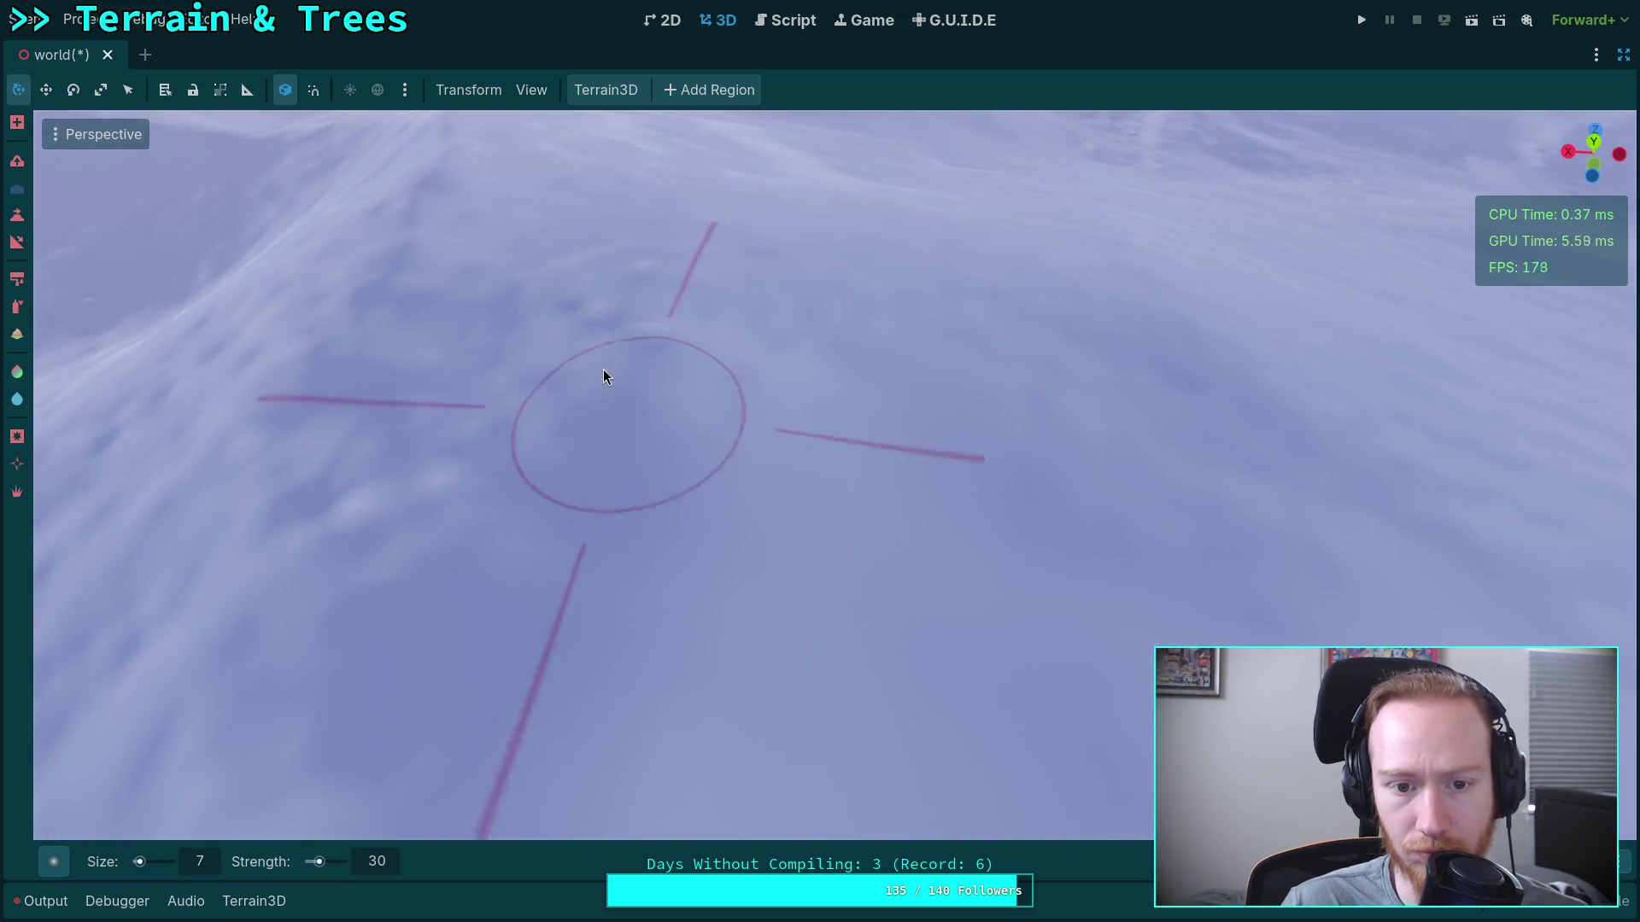
pyautogui.moveTo(735, 382)
pyautogui.mouseDown()
pyautogui.moveTo(784, 557)
pyautogui.moveTo(498, 460)
pyautogui.moveTo(589, 439)
pyautogui.mouseUp()
# Tilt the view between the horizon, the snowy slope and the dark slope.
pyautogui.moveTo(992, 503)
pyautogui.mouseDown()
pyautogui.moveTo(1128, 525)
pyautogui.moveTo(932, 545)
pyautogui.mouseUp()
pyautogui.moveTo(767, 533)
pyautogui.mouseDown()
pyautogui.moveTo(735, 575)
pyautogui.moveTo(671, 367)
pyautogui.mouseUp()
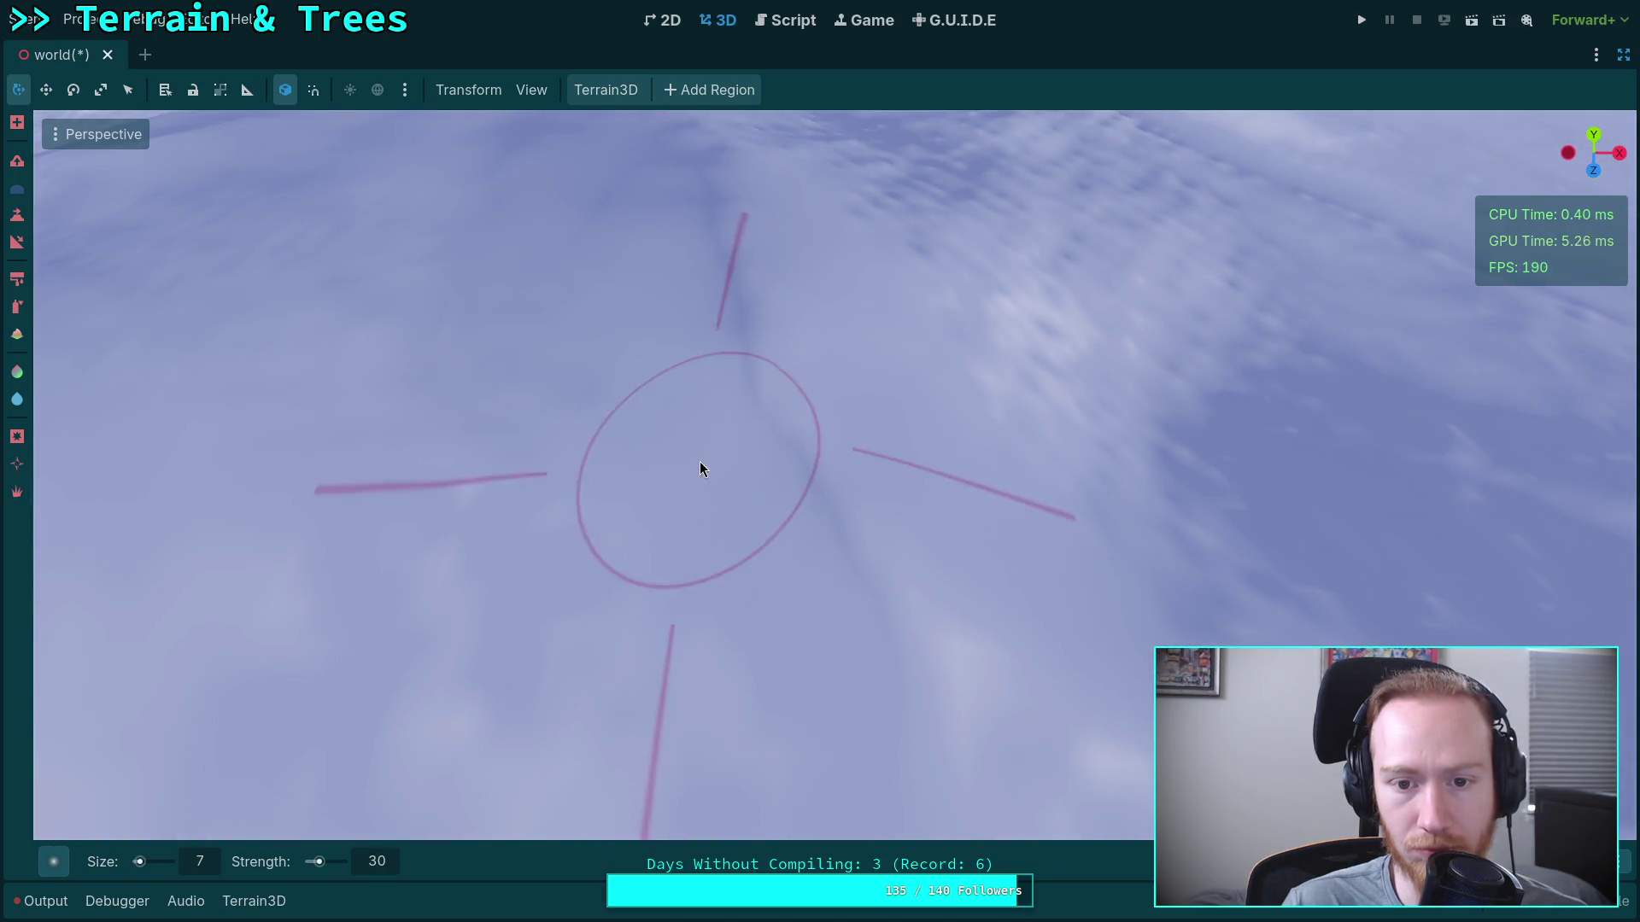
pyautogui.moveTo(769, 549)
pyautogui.mouseDown()
pyautogui.moveTo(820, 410)
pyautogui.moveTo(751, 464)
pyautogui.mouseUp()
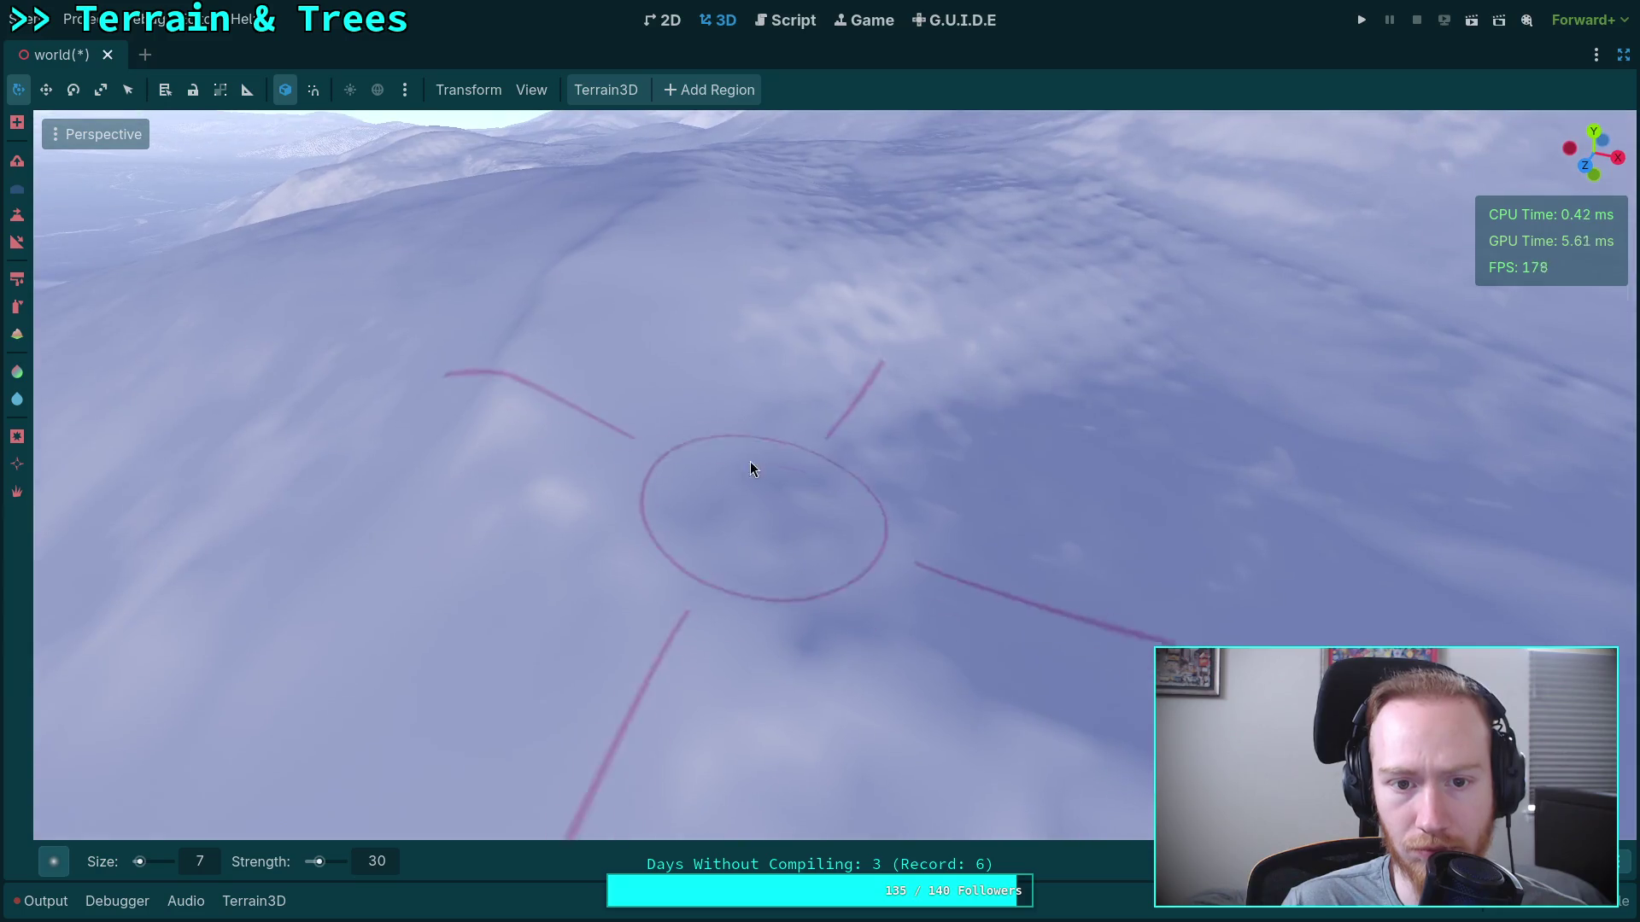
pyautogui.moveTo(977, 325); pyautogui.dragTo(681, 362)
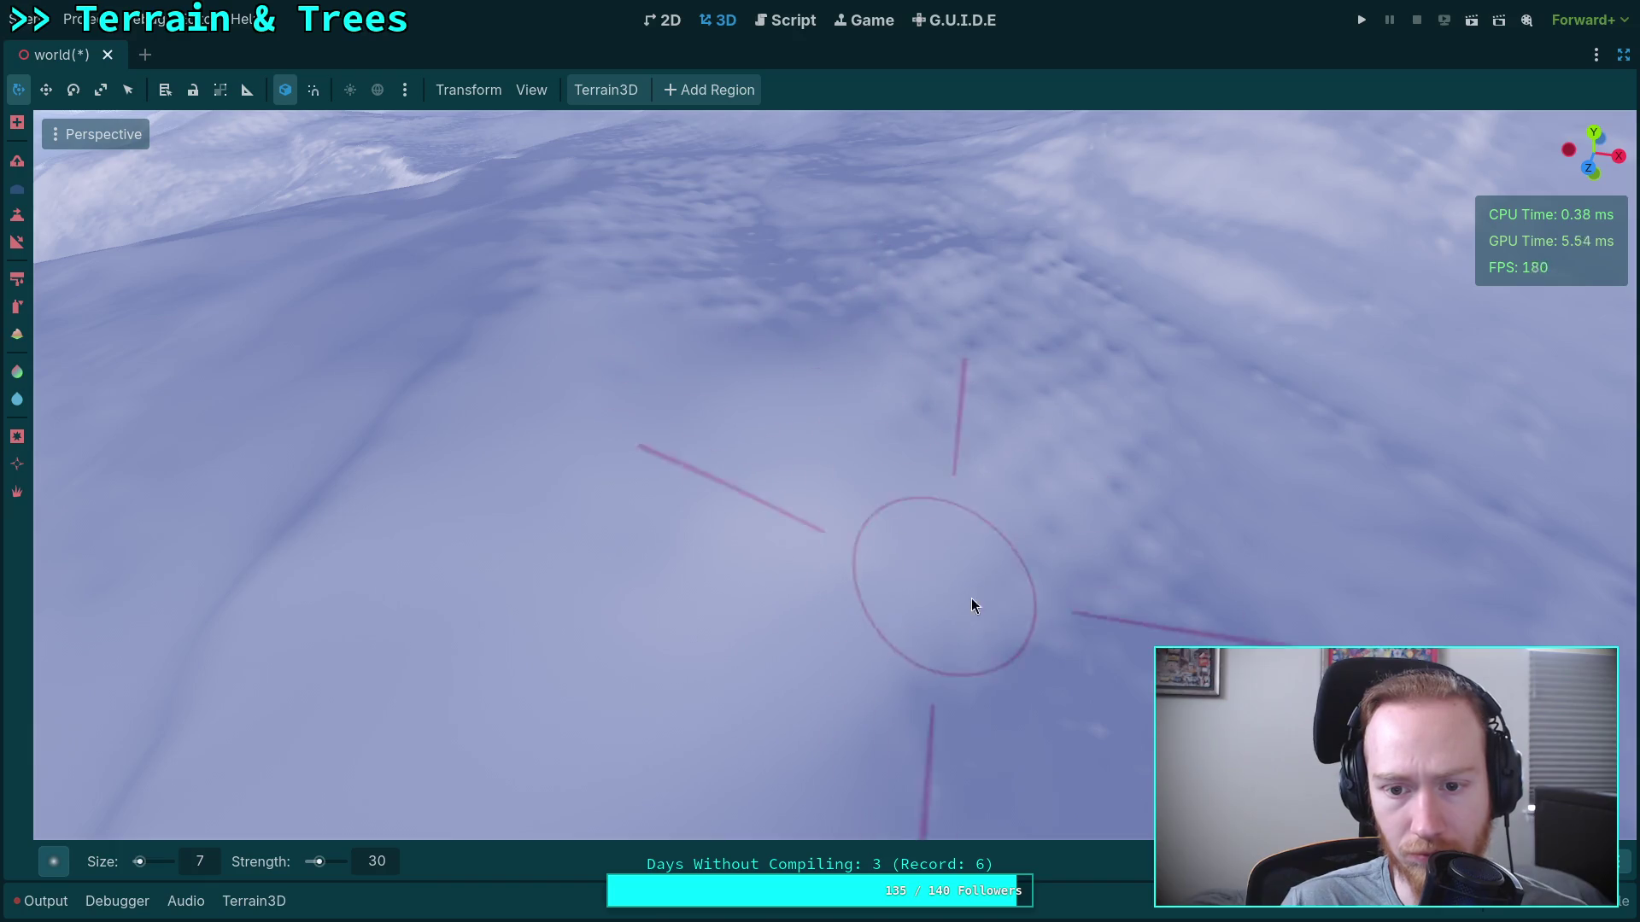
pyautogui.moveTo(1117, 492)
pyautogui.mouseDown()
pyautogui.moveTo(340, 641)
pyautogui.moveTo(898, 584)
pyautogui.mouseUp()
pyautogui.moveTo(849, 367)
pyautogui.mouseDown()
pyautogui.moveTo(825, 447)
pyautogui.moveTo(752, 516)
pyautogui.mouseUp()
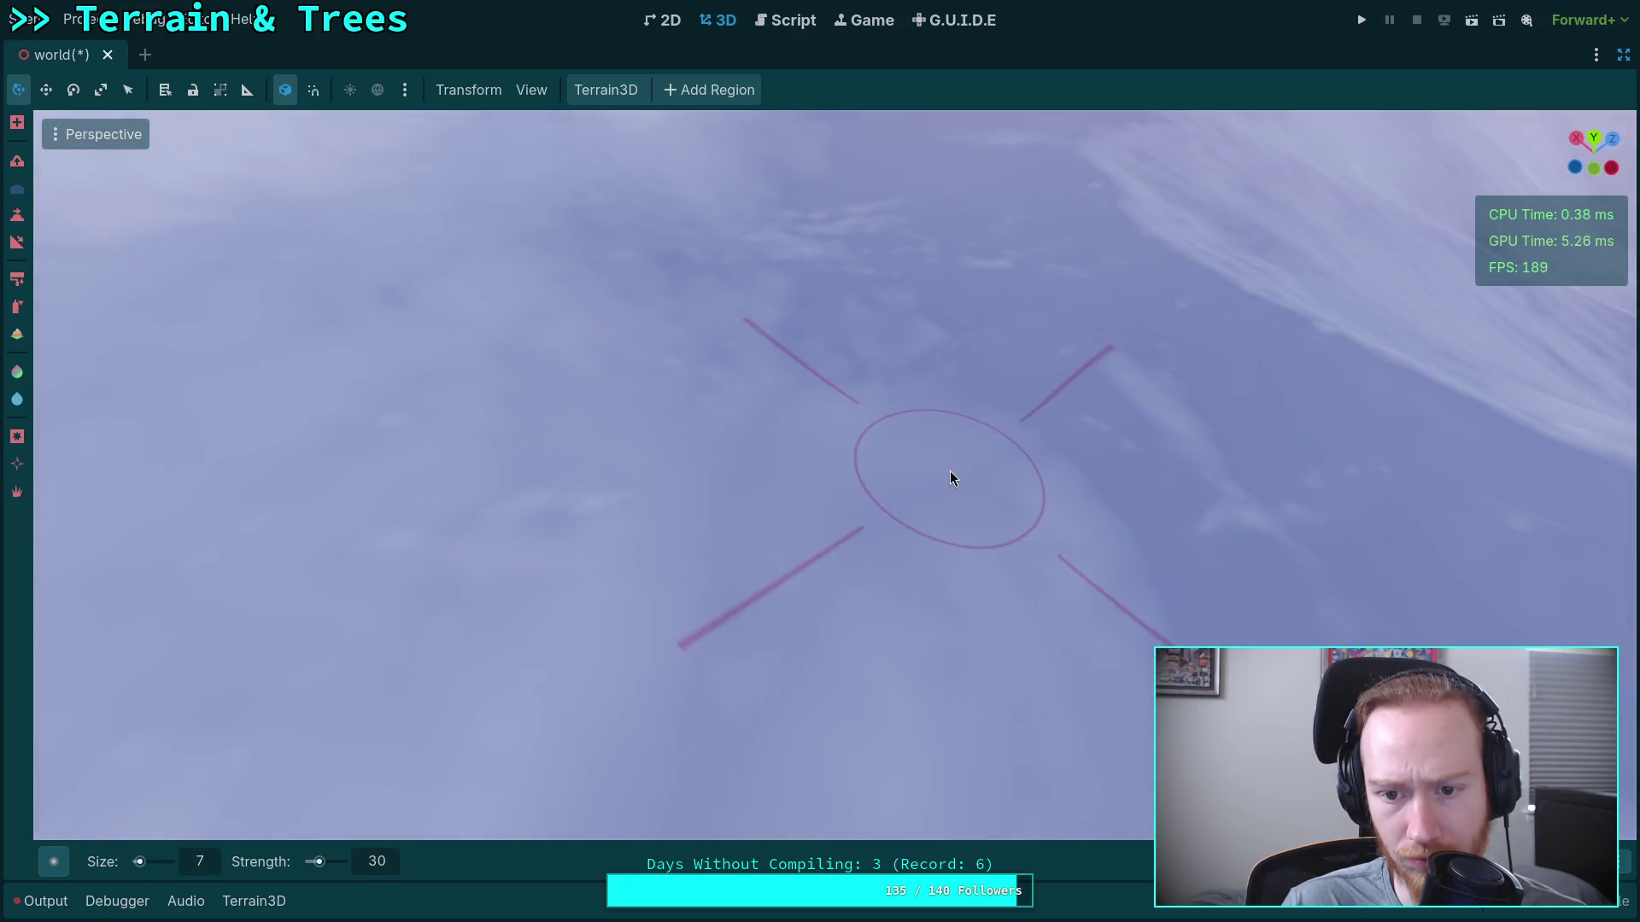
pyautogui.moveTo(949, 469); pyautogui.dragTo(747, 541)
pyautogui.moveTo(842, 439)
pyautogui.mouseDown()
pyautogui.moveTo(842, 376)
pyautogui.moveTo(786, 359)
pyautogui.moveTo(760, 479)
pyautogui.mouseUp()
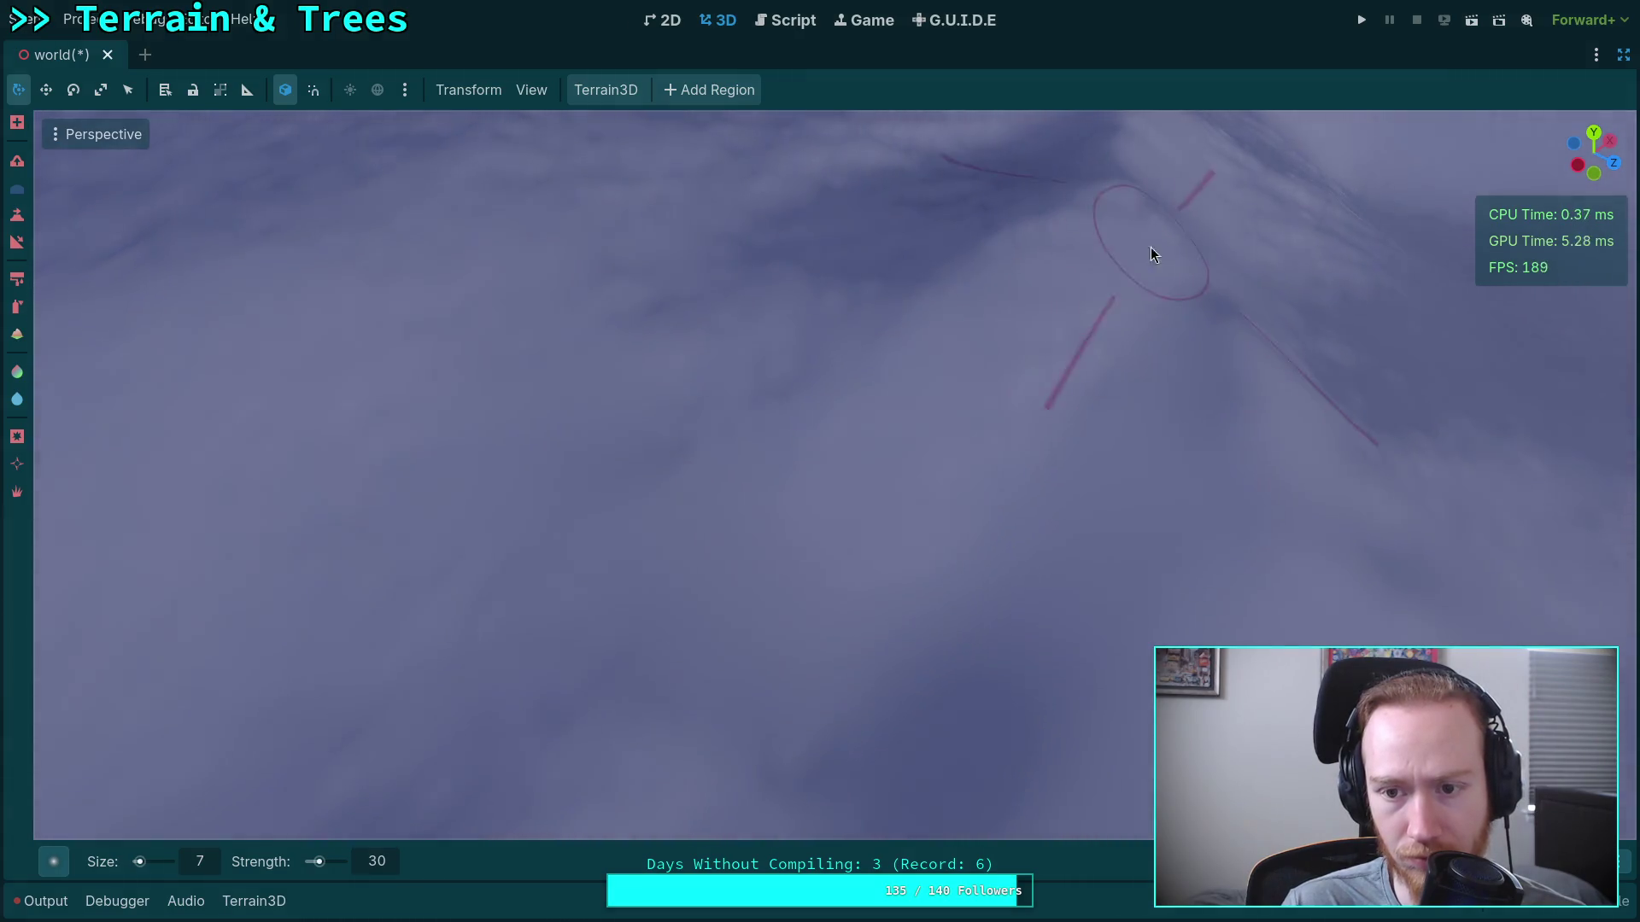
# Zoom and fly the camera across the terrain for a wider look at the hills.
pyautogui.scroll(-3, 1131, 322)
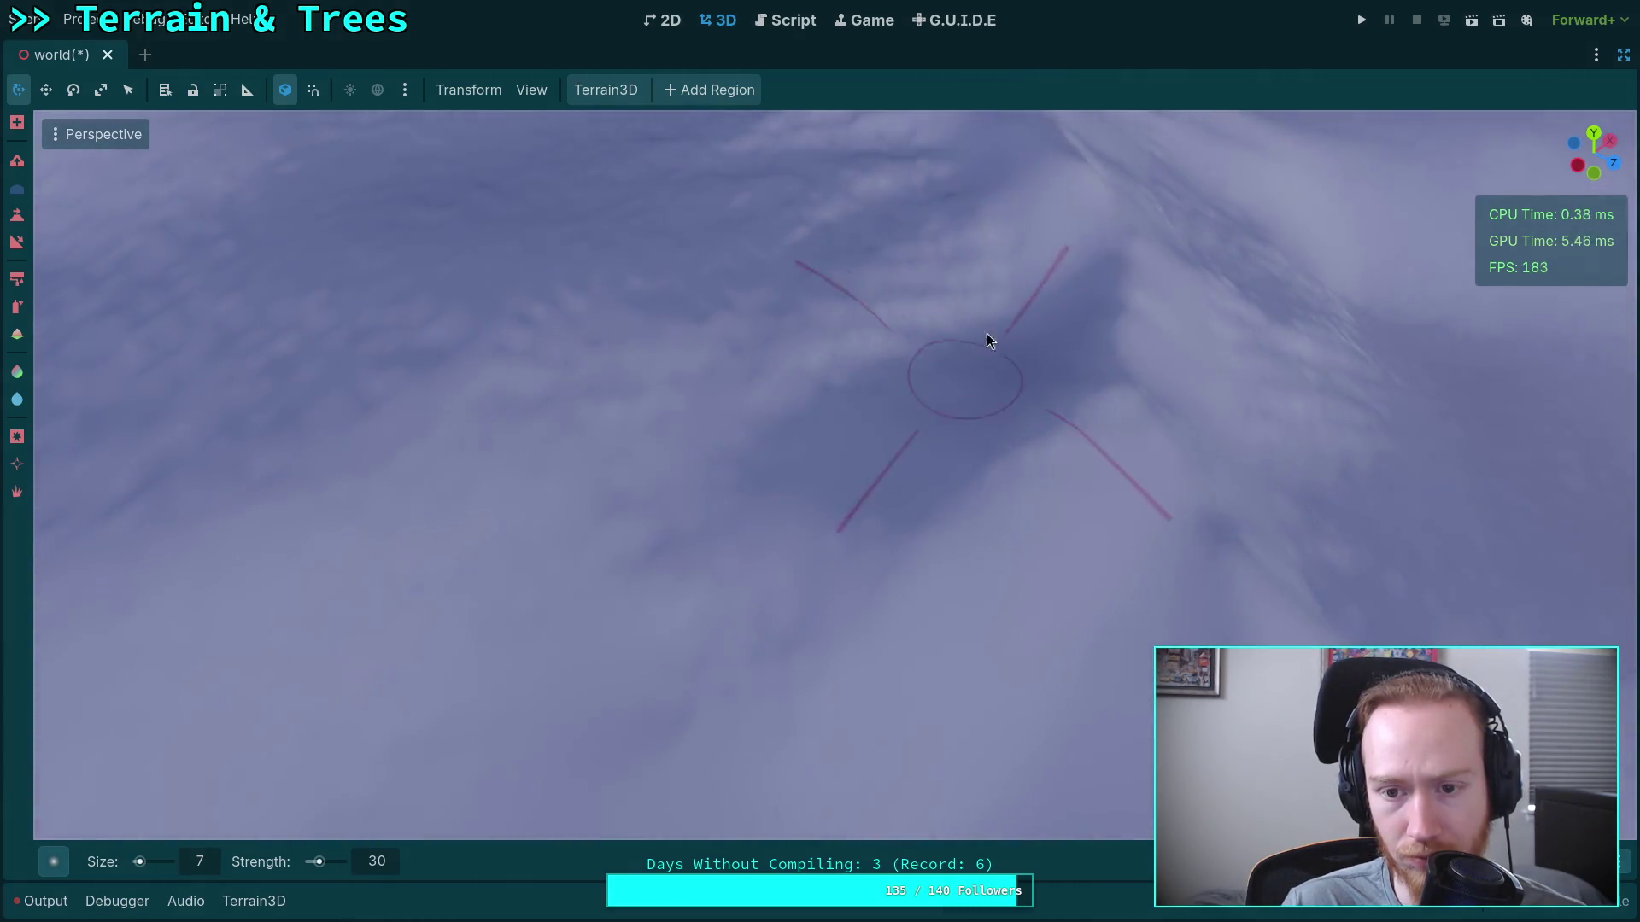
pyautogui.moveTo(926, 282)
pyautogui.mouseDown()
pyautogui.moveTo(649, 299)
pyautogui.moveTo(873, 341)
pyautogui.mouseUp()
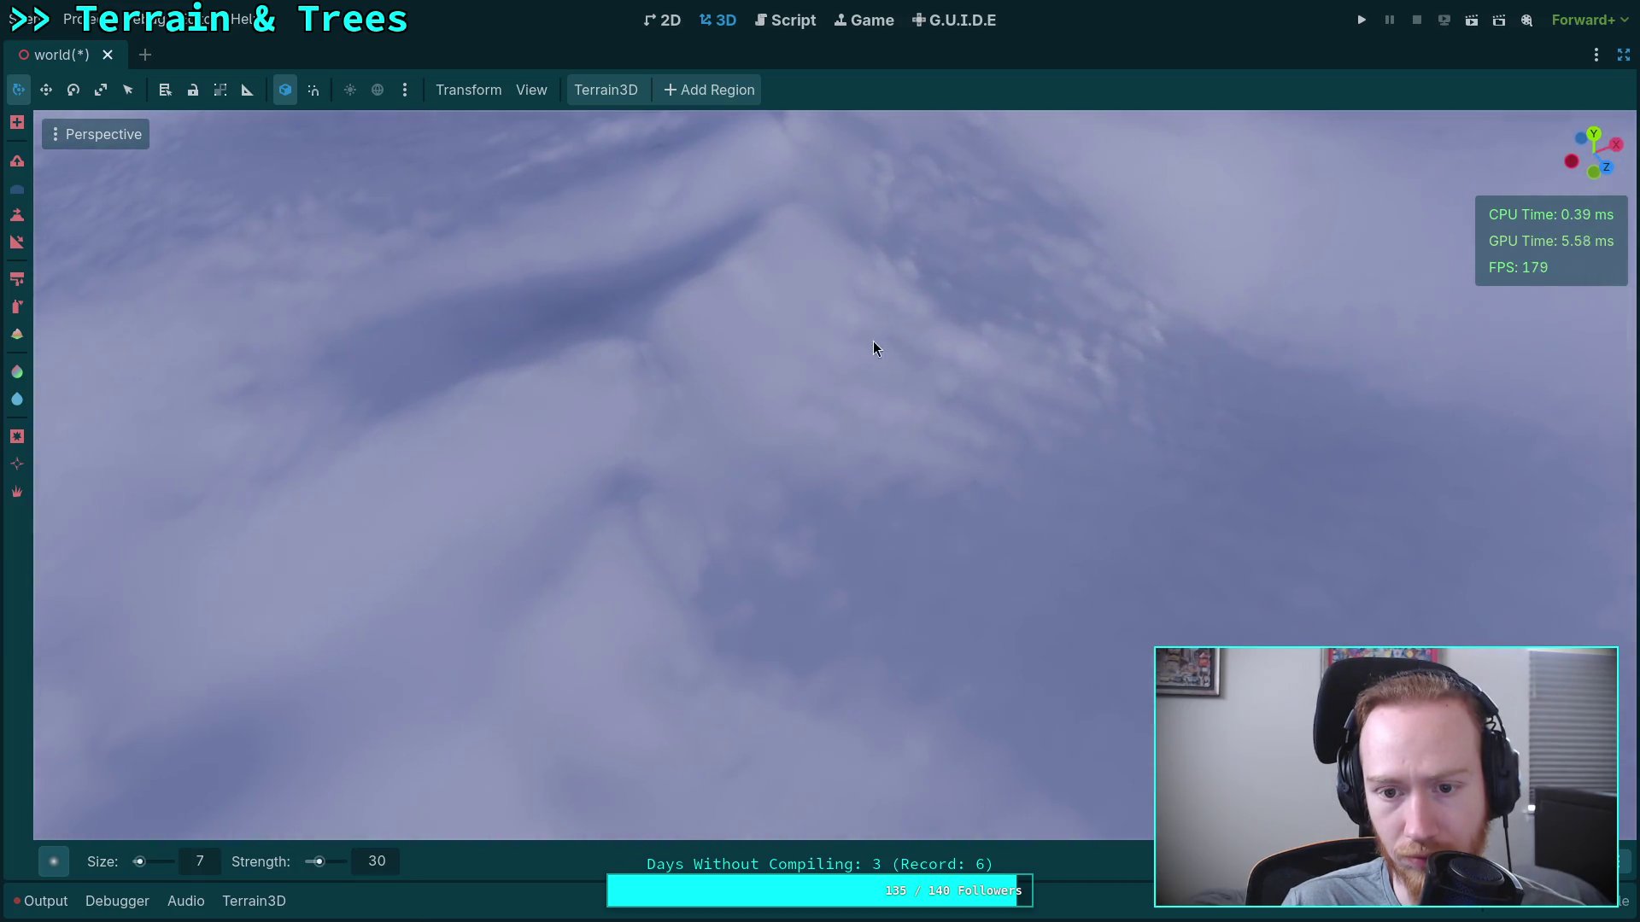
pyautogui.moveTo(917, 529); pyautogui.dragTo(918, 516)
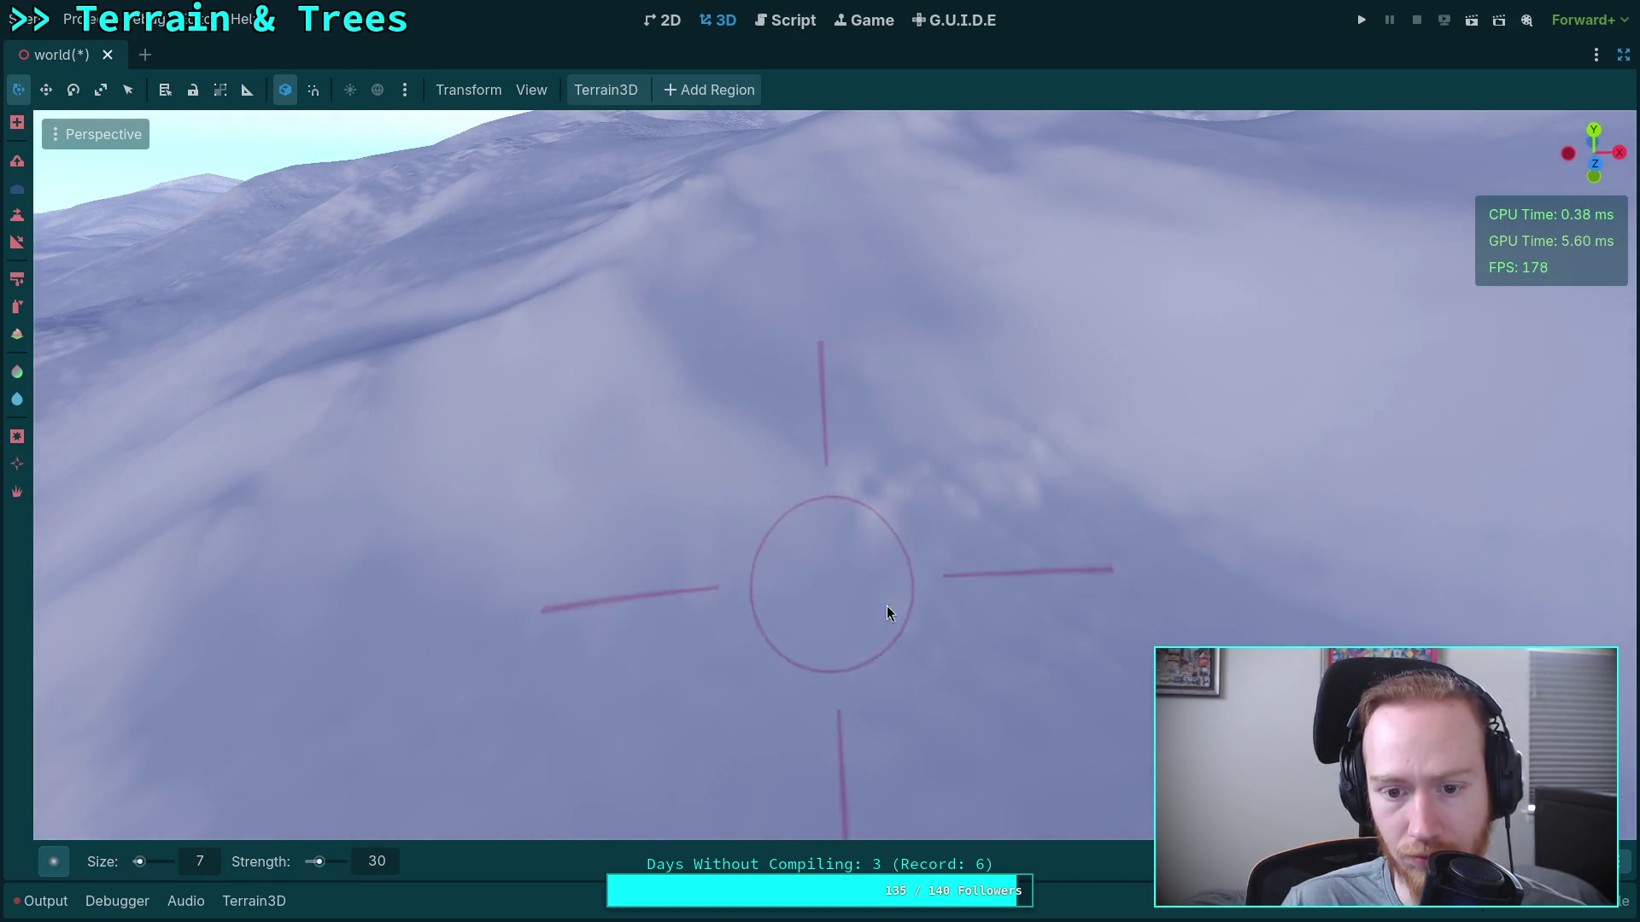
pyautogui.moveTo(830, 371); pyautogui.dragTo(783, 367)
pyautogui.scroll(5, 978, 374)
pyautogui.moveTo(673, 439)
pyautogui.mouseDown()
pyautogui.moveTo(1099, 424)
pyautogui.moveTo(830, 452)
pyautogui.mouseUp()
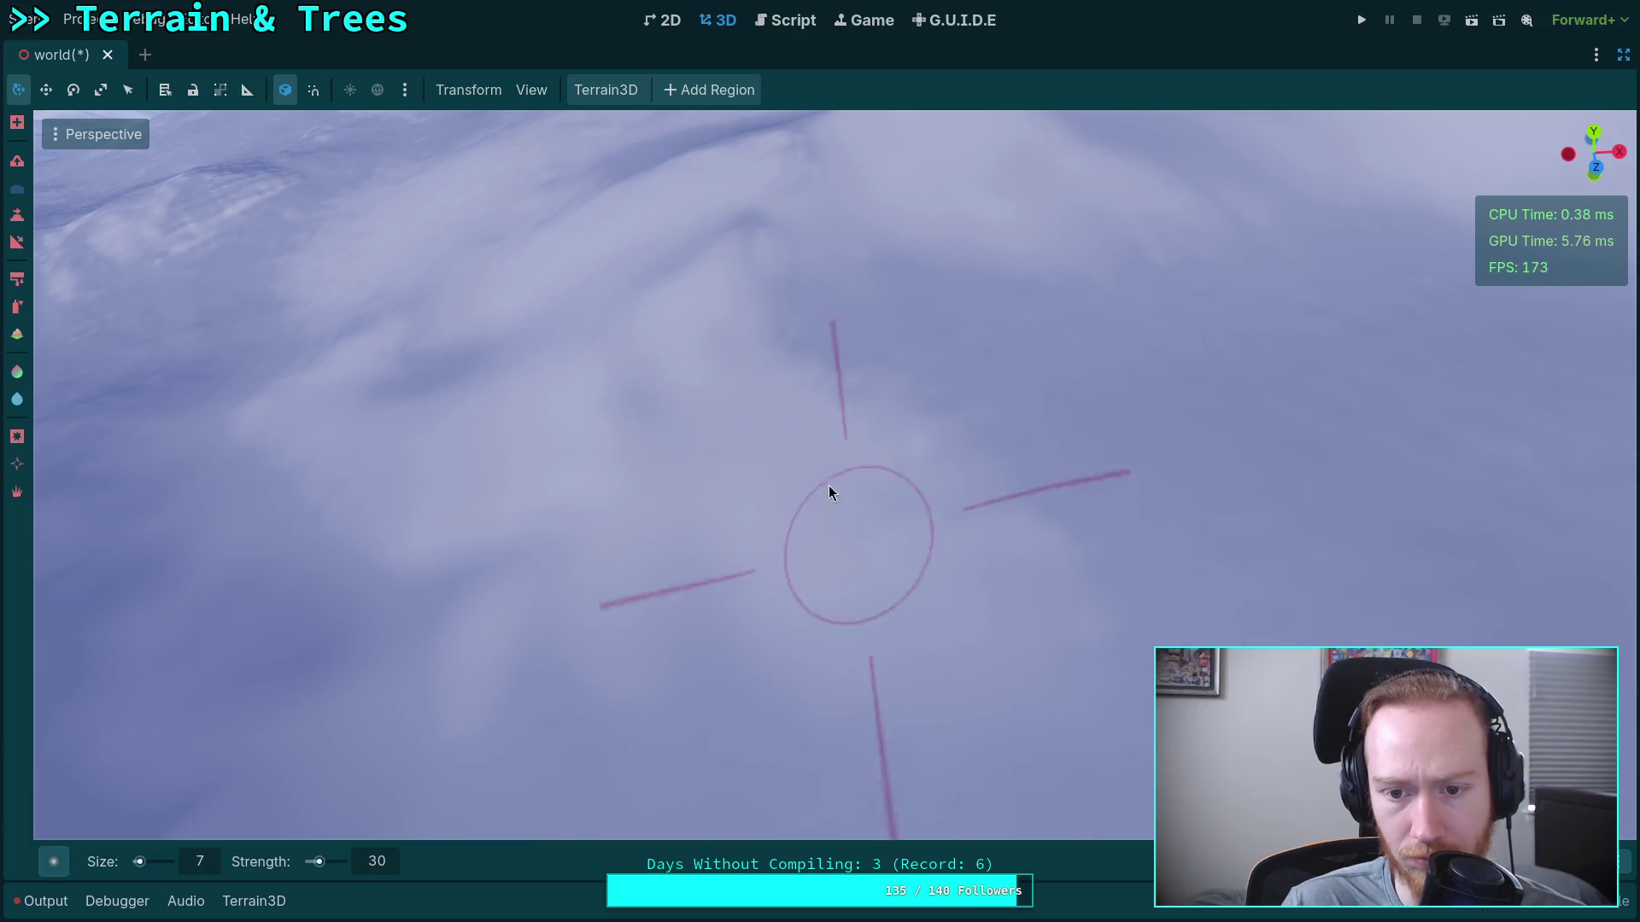
pyautogui.moveTo(1027, 316)
pyautogui.mouseDown()
pyautogui.moveTo(996, 399)
pyautogui.moveTo(926, 432)
pyautogui.moveTo(890, 483)
pyautogui.moveTo(854, 488)
pyautogui.mouseUp()
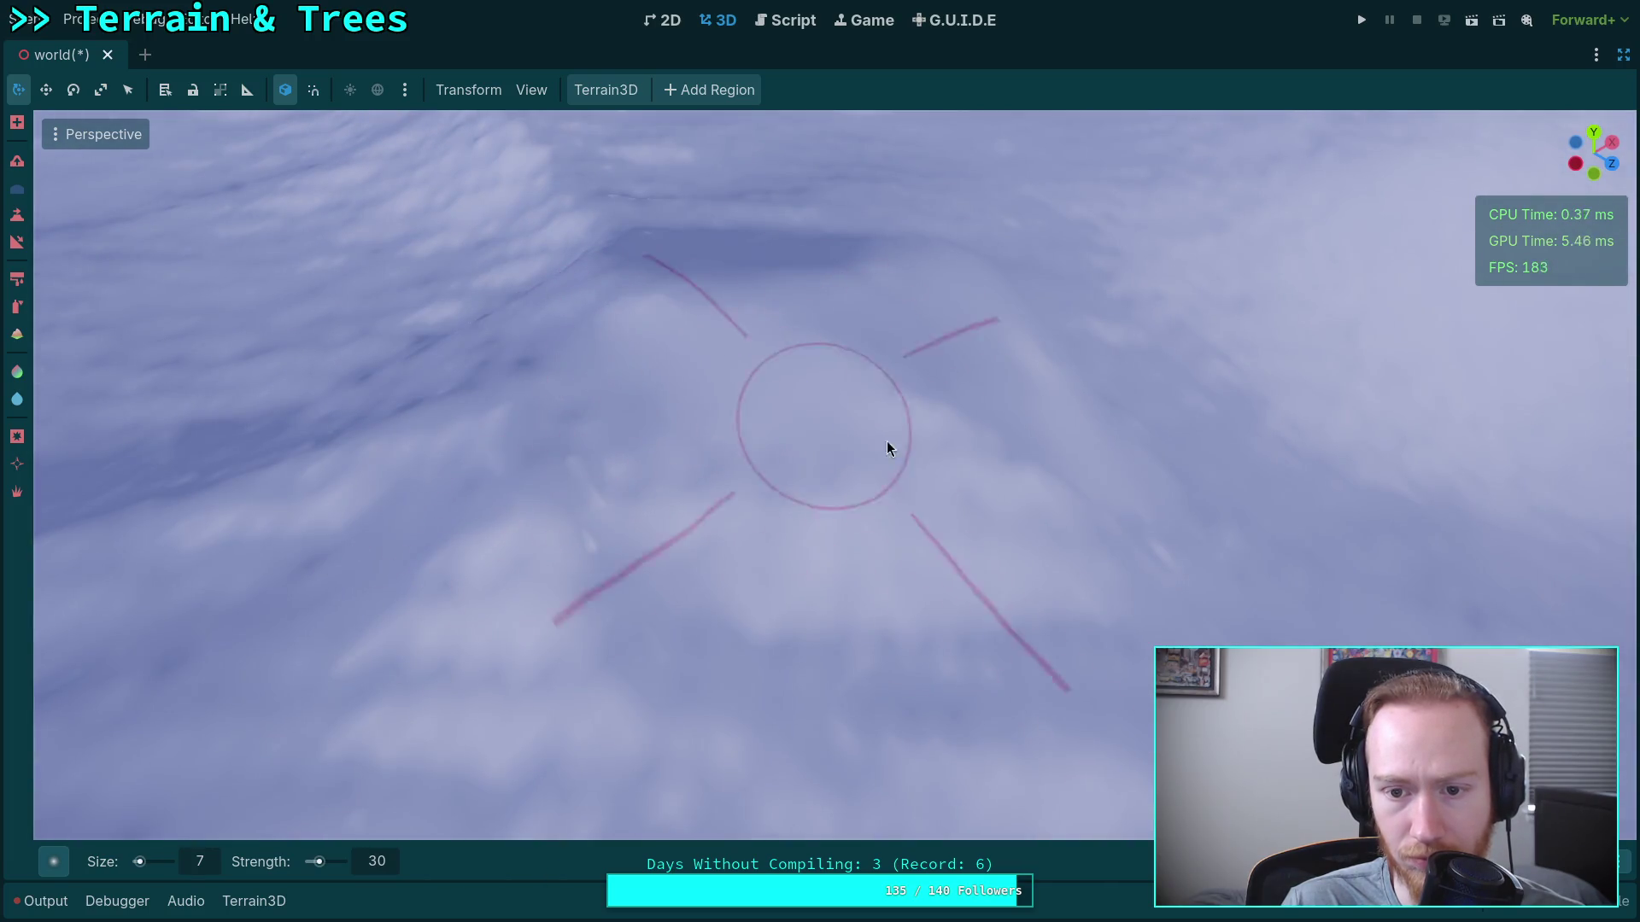
pyautogui.moveTo(1033, 643); pyautogui.dragTo(728, 381)
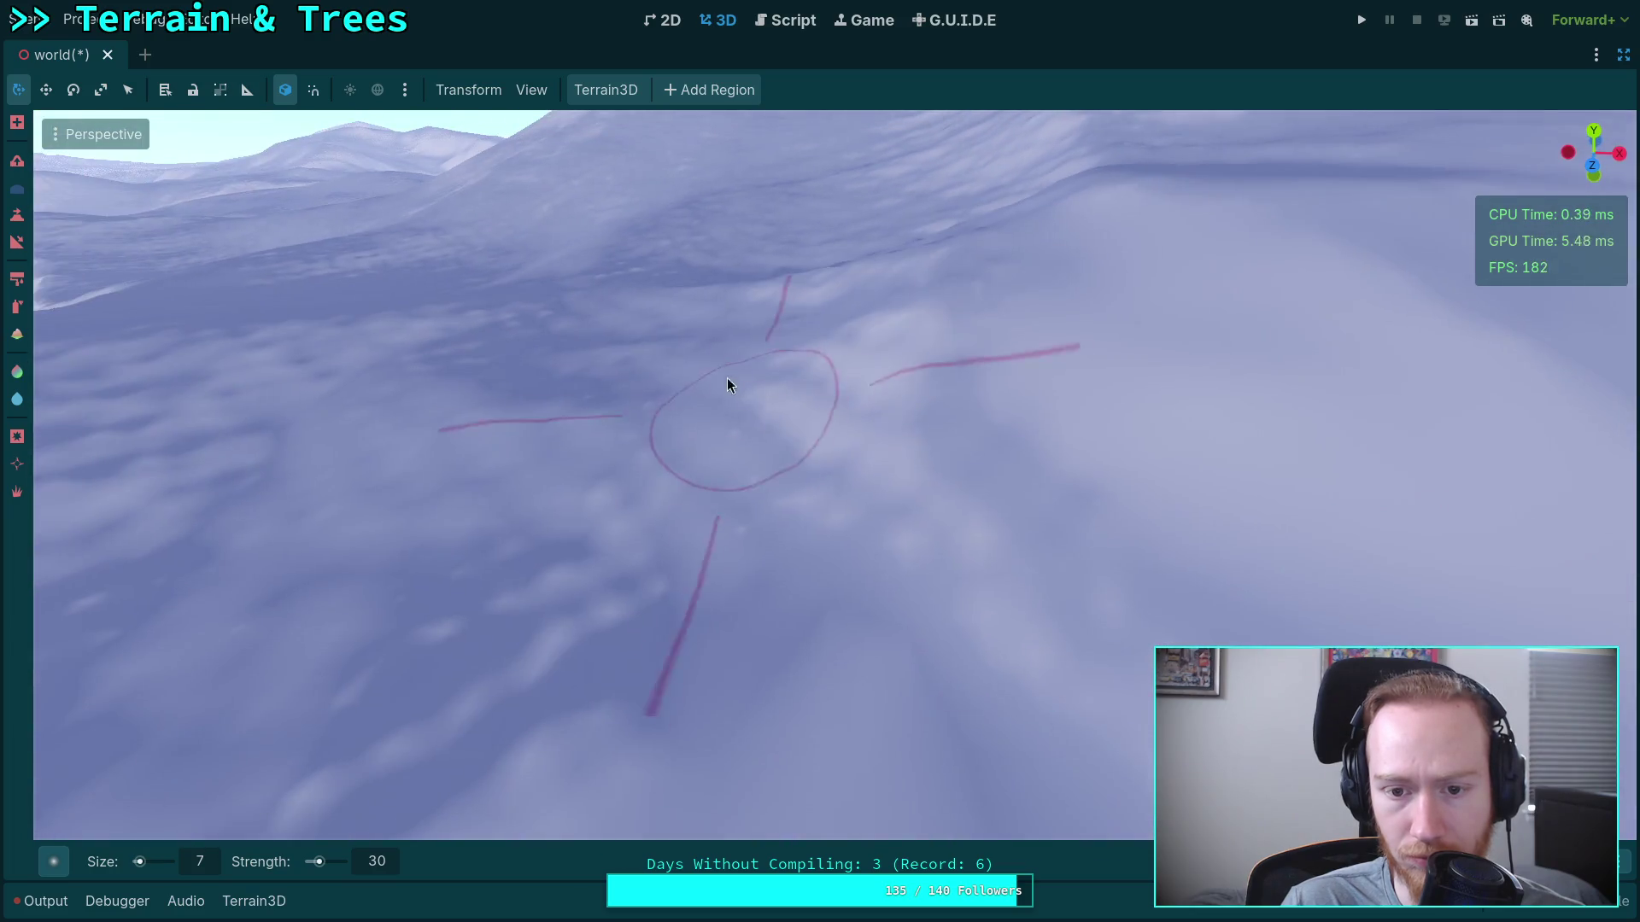
# Orbit around the snowy hills, including a lower, flatter view across the terrain.
pyautogui.moveTo(1018, 516); pyautogui.dragTo(947, 526)
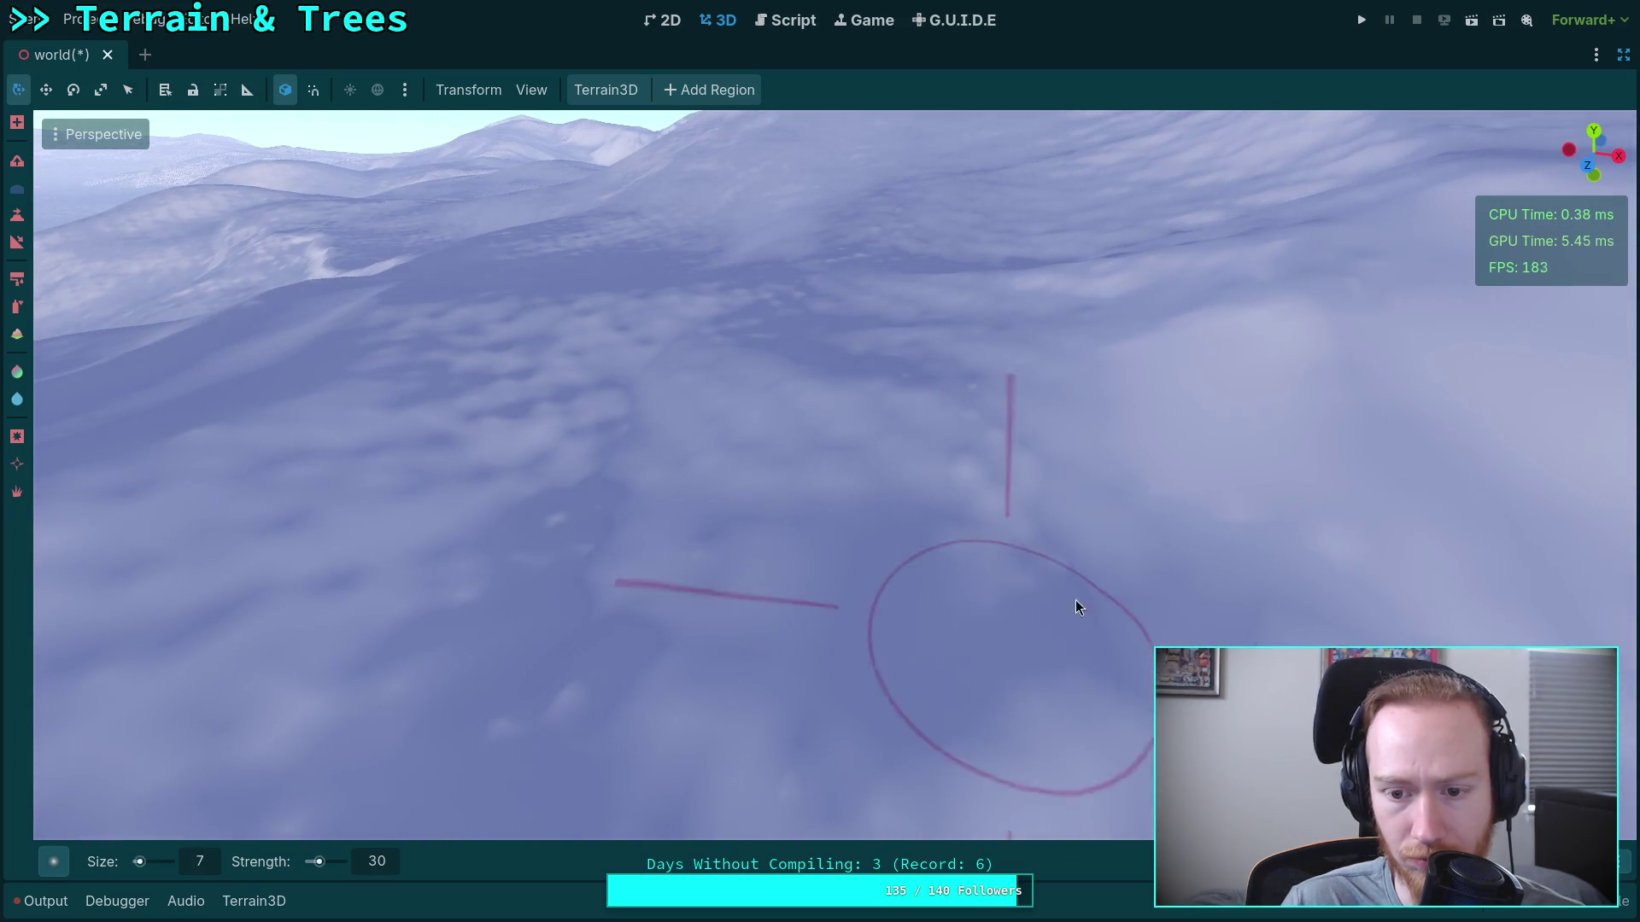
pyautogui.moveTo(550, 498); pyautogui.dragTo(709, 516)
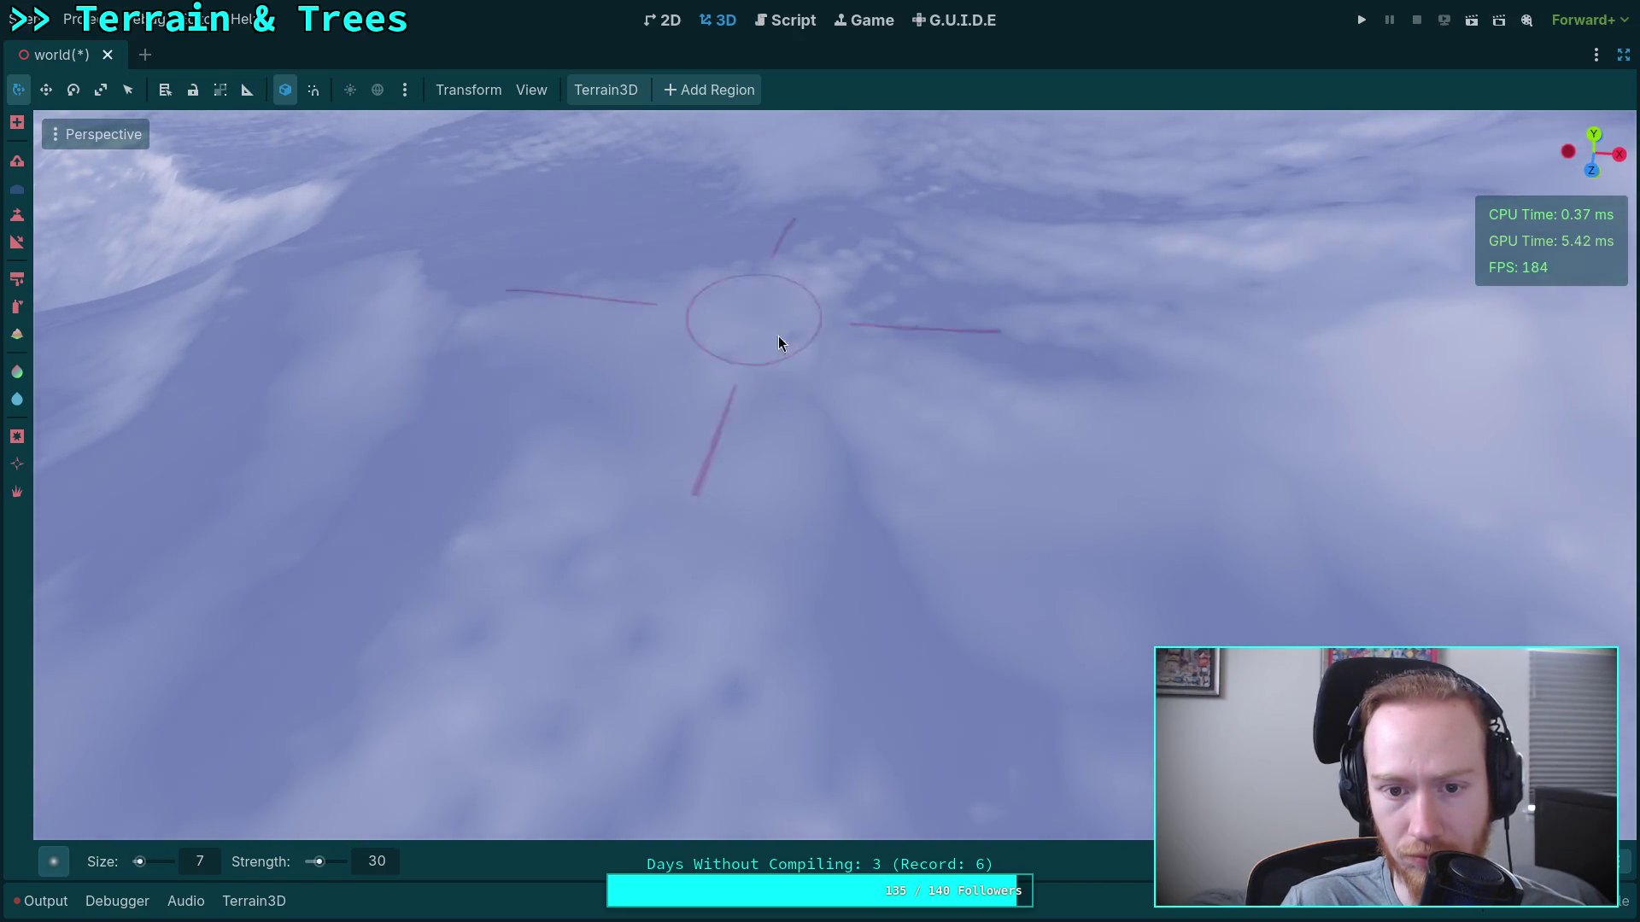
pyautogui.moveTo(824, 307); pyautogui.dragTo(752, 450)
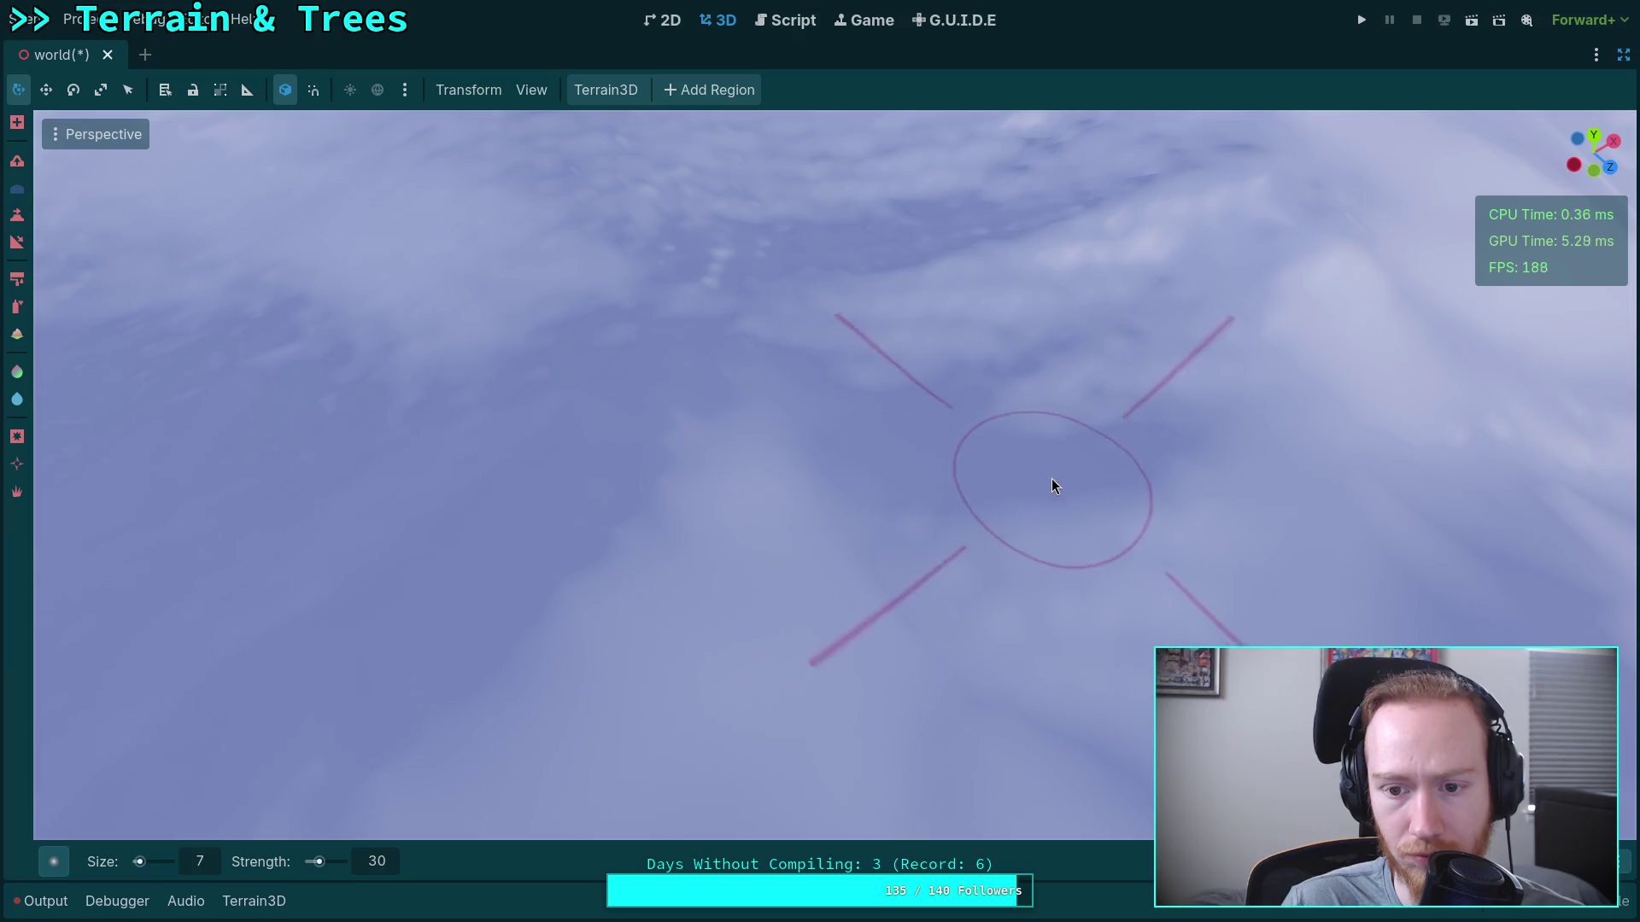
pyautogui.moveTo(1082, 362)
pyautogui.mouseDown()
pyautogui.moveTo(798, 626)
pyautogui.moveTo(937, 323)
pyautogui.mouseUp()
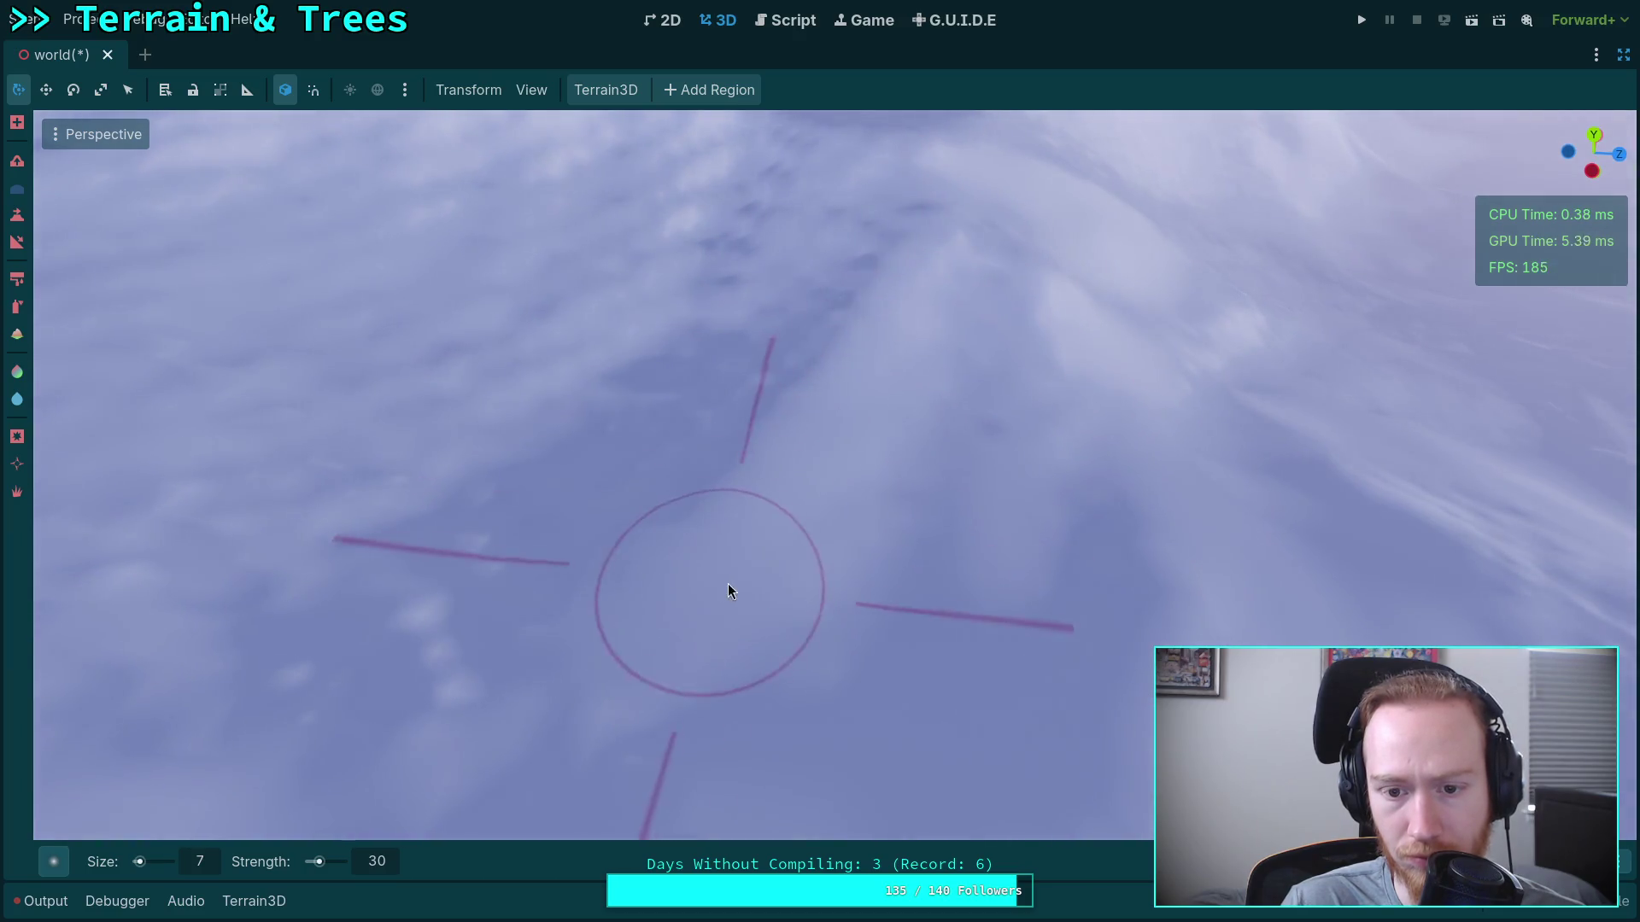
pyautogui.moveTo(703, 593)
pyautogui.mouseDown()
pyautogui.moveTo(880, 683)
pyautogui.moveTo(622, 432)
pyautogui.mouseUp()
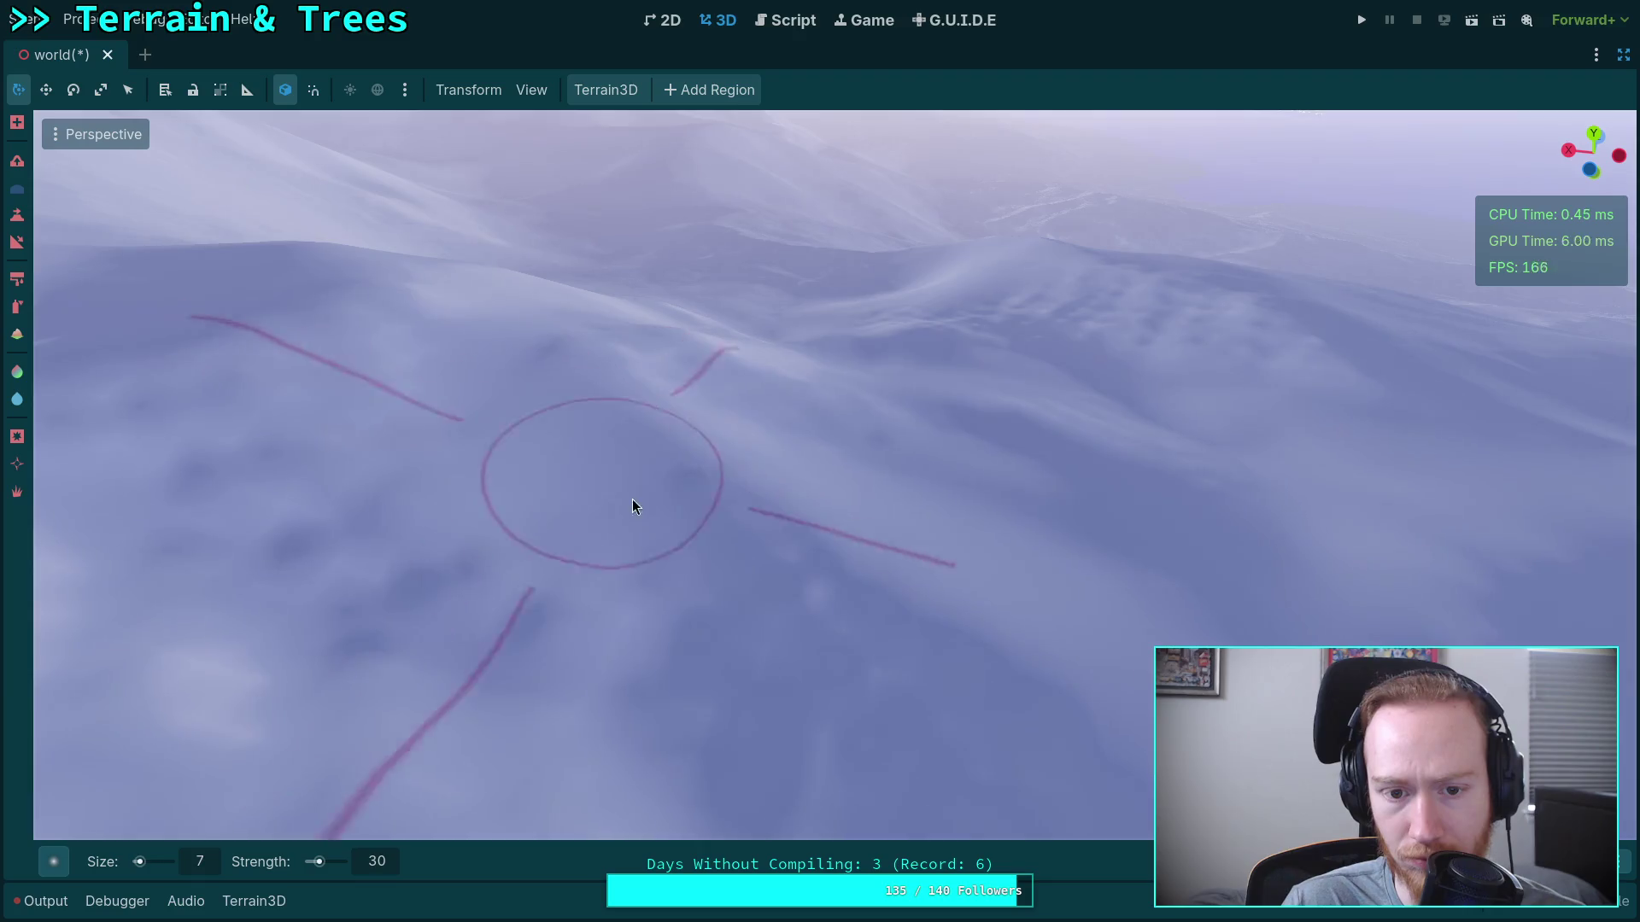
pyautogui.moveTo(794, 703); pyautogui.dragTo(468, 299)
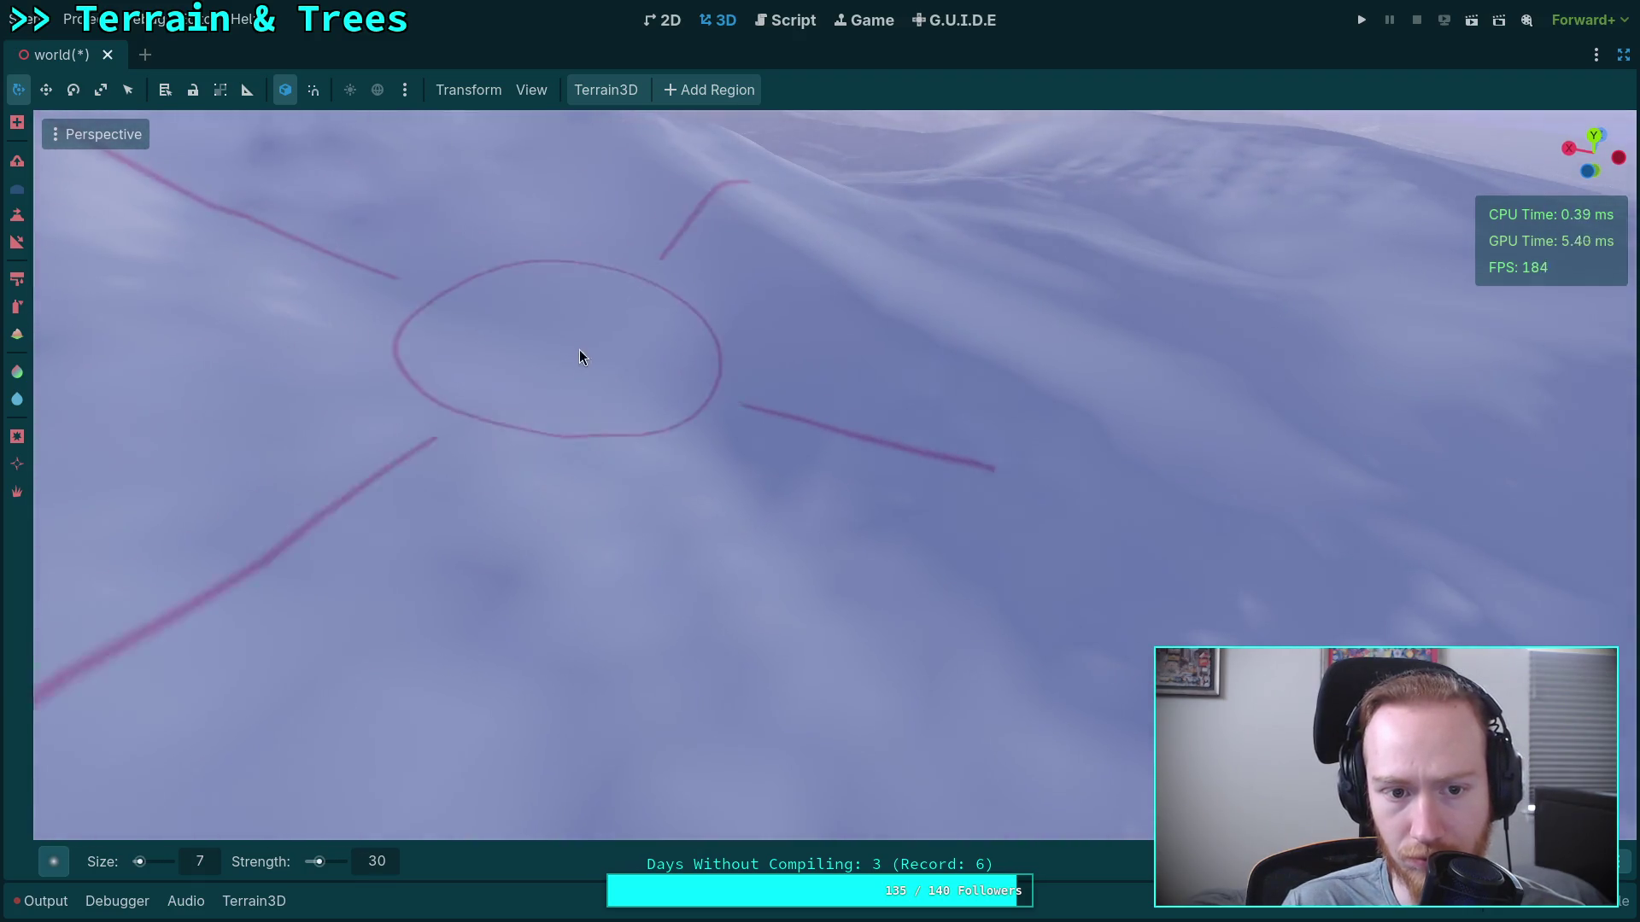
pyautogui.scroll(2, 1088, 560)
pyautogui.scroll(-2, 989, 598)
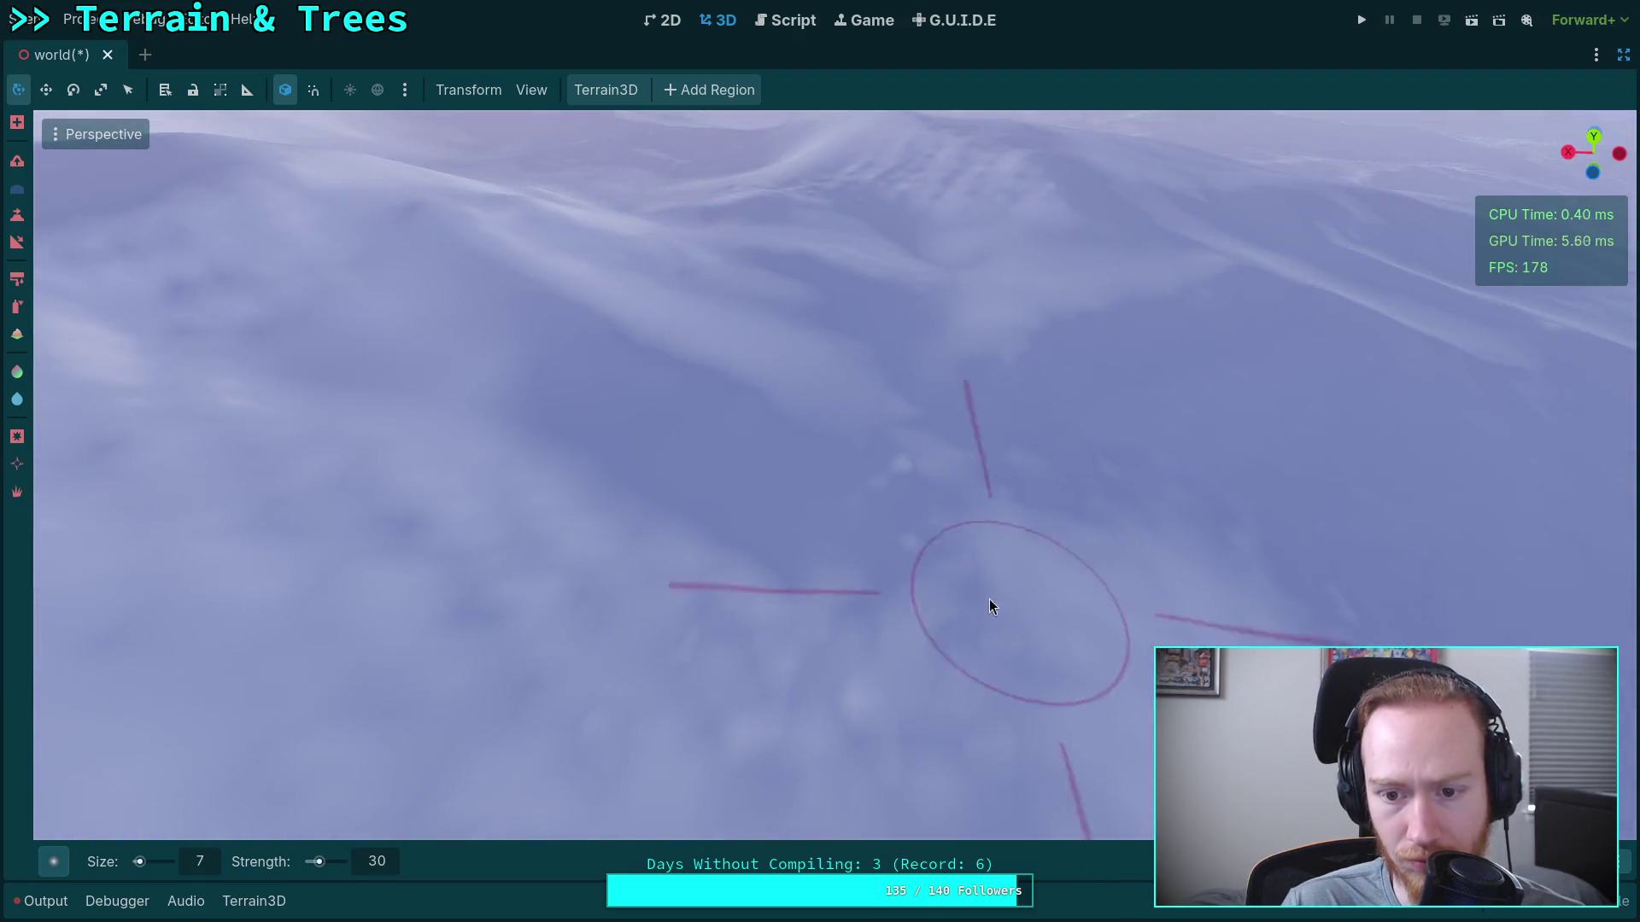
pyautogui.moveTo(766, 651)
pyautogui.mouseDown()
pyautogui.moveTo(706, 666)
pyautogui.moveTo(982, 559)
pyautogui.moveTo(643, 495)
pyautogui.mouseUp()
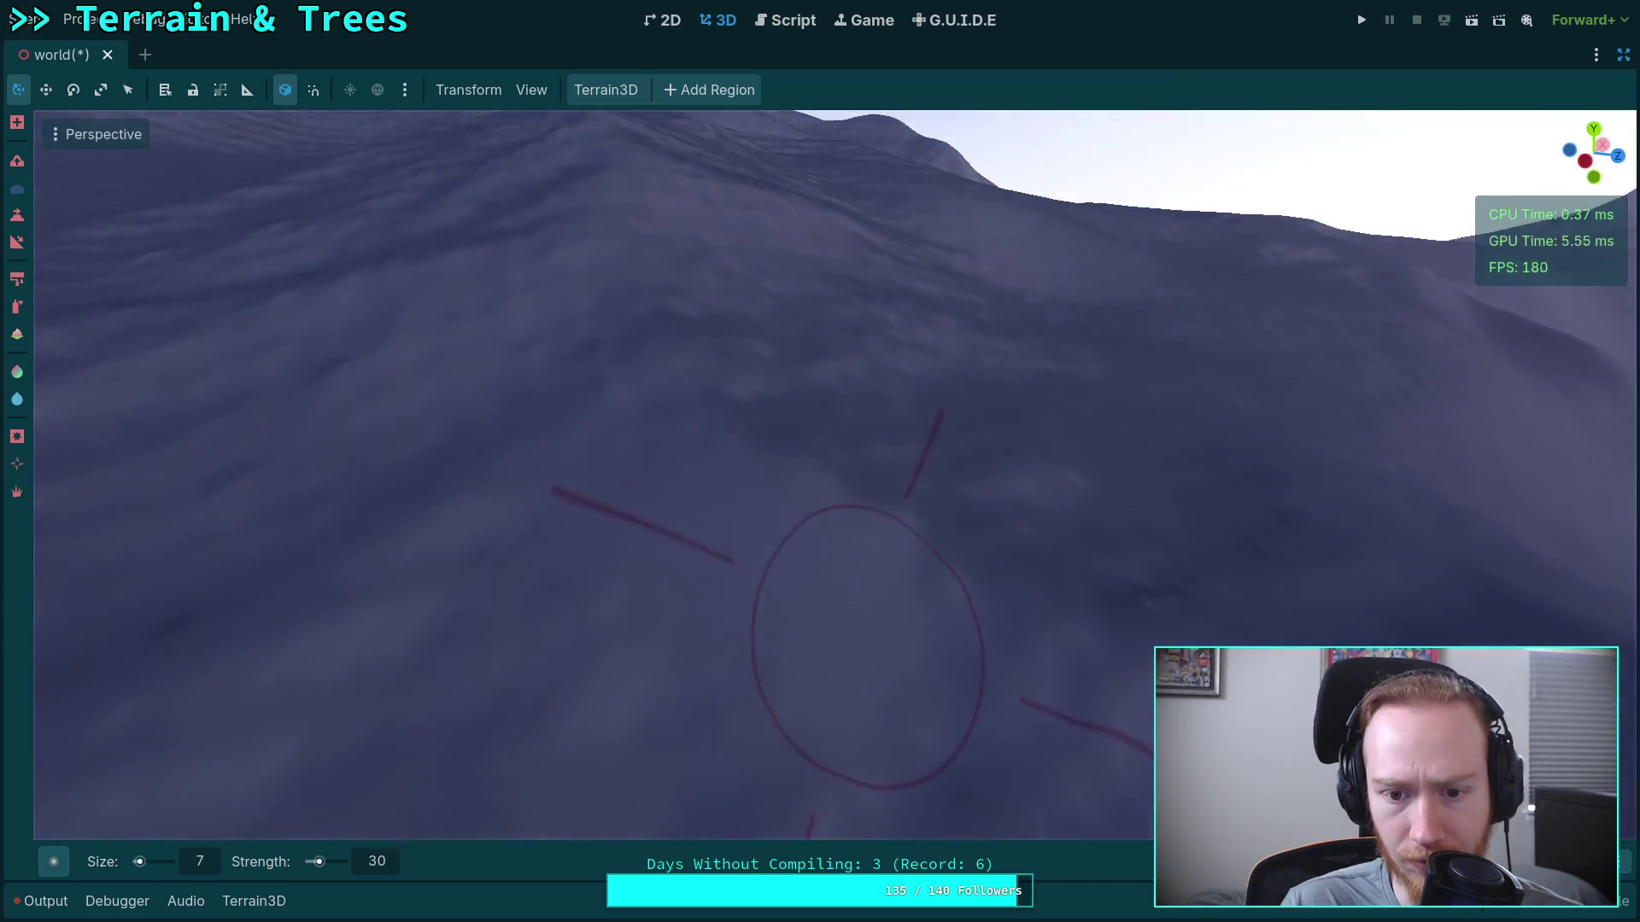
# Zoom in and out while rotating to other parts of the terrain.
pyautogui.scroll(3, 863, 636)
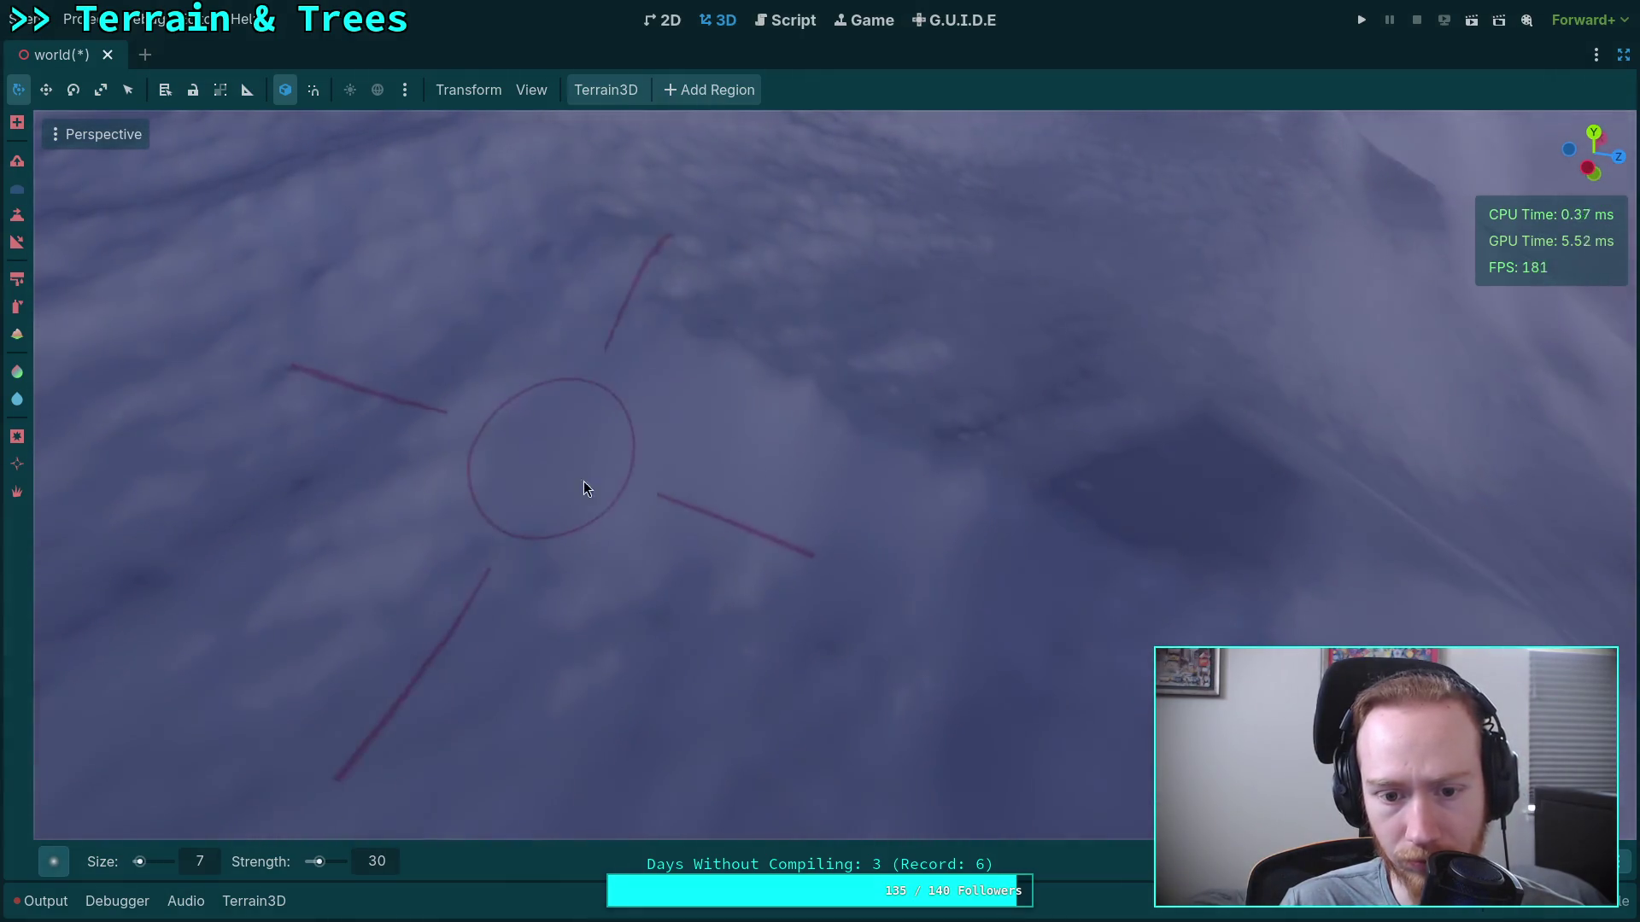
pyautogui.moveTo(750, 674)
pyautogui.mouseDown()
pyautogui.moveTo(642, 643)
pyautogui.moveTo(875, 670)
pyautogui.mouseUp()
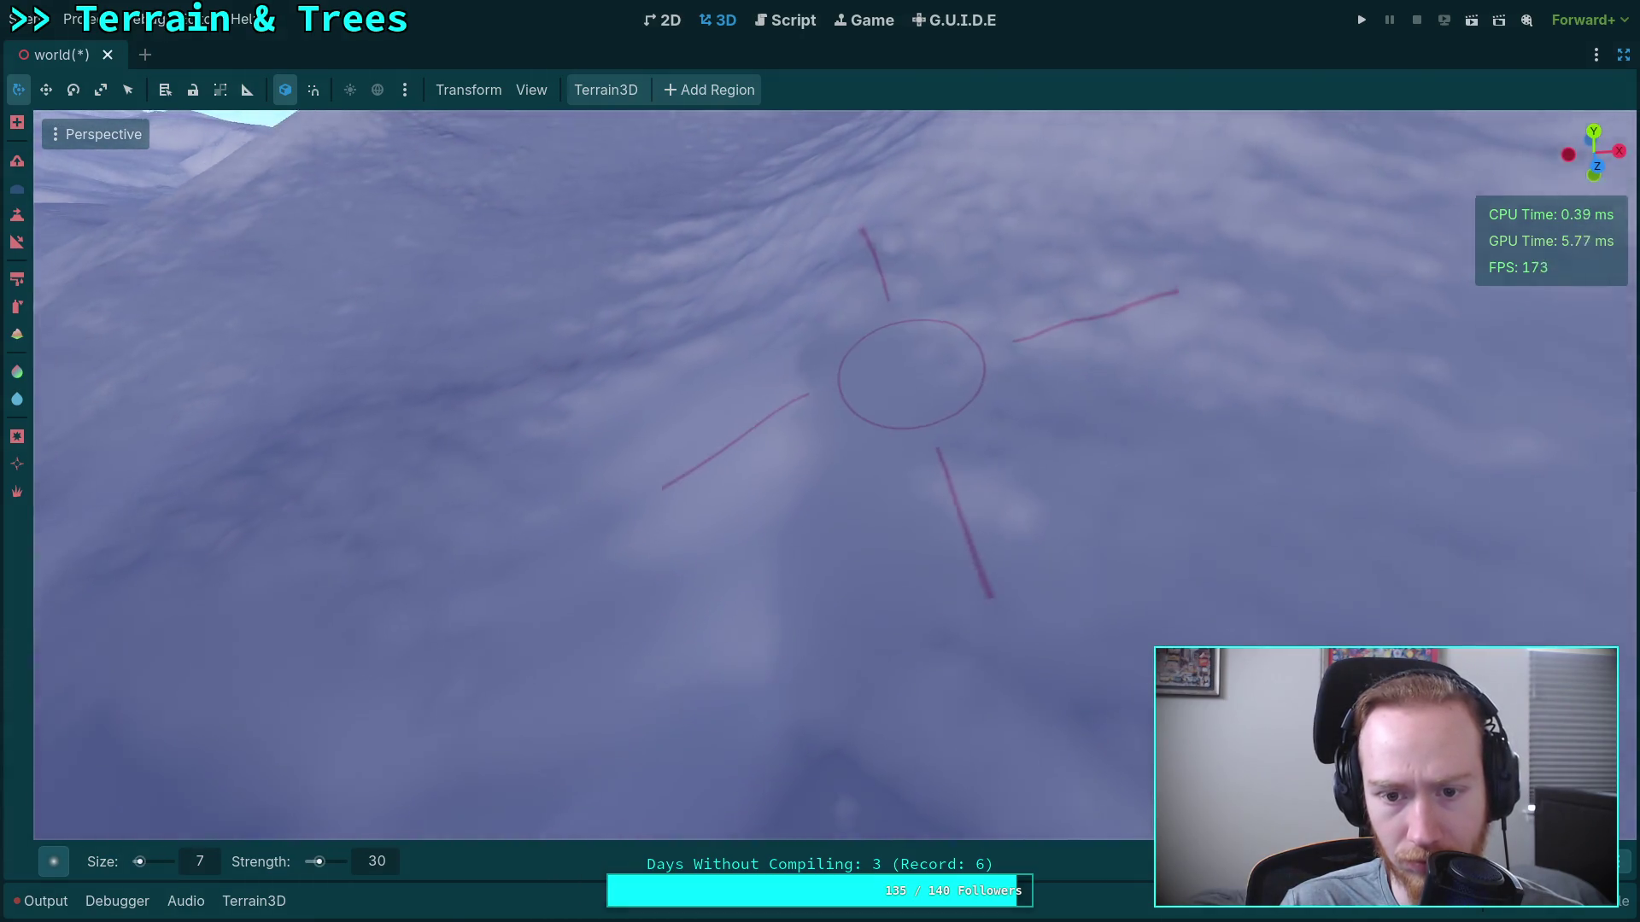
pyautogui.scroll(2, 871, 427)
pyautogui.moveTo(1201, 432); pyautogui.dragTo(1162, 428)
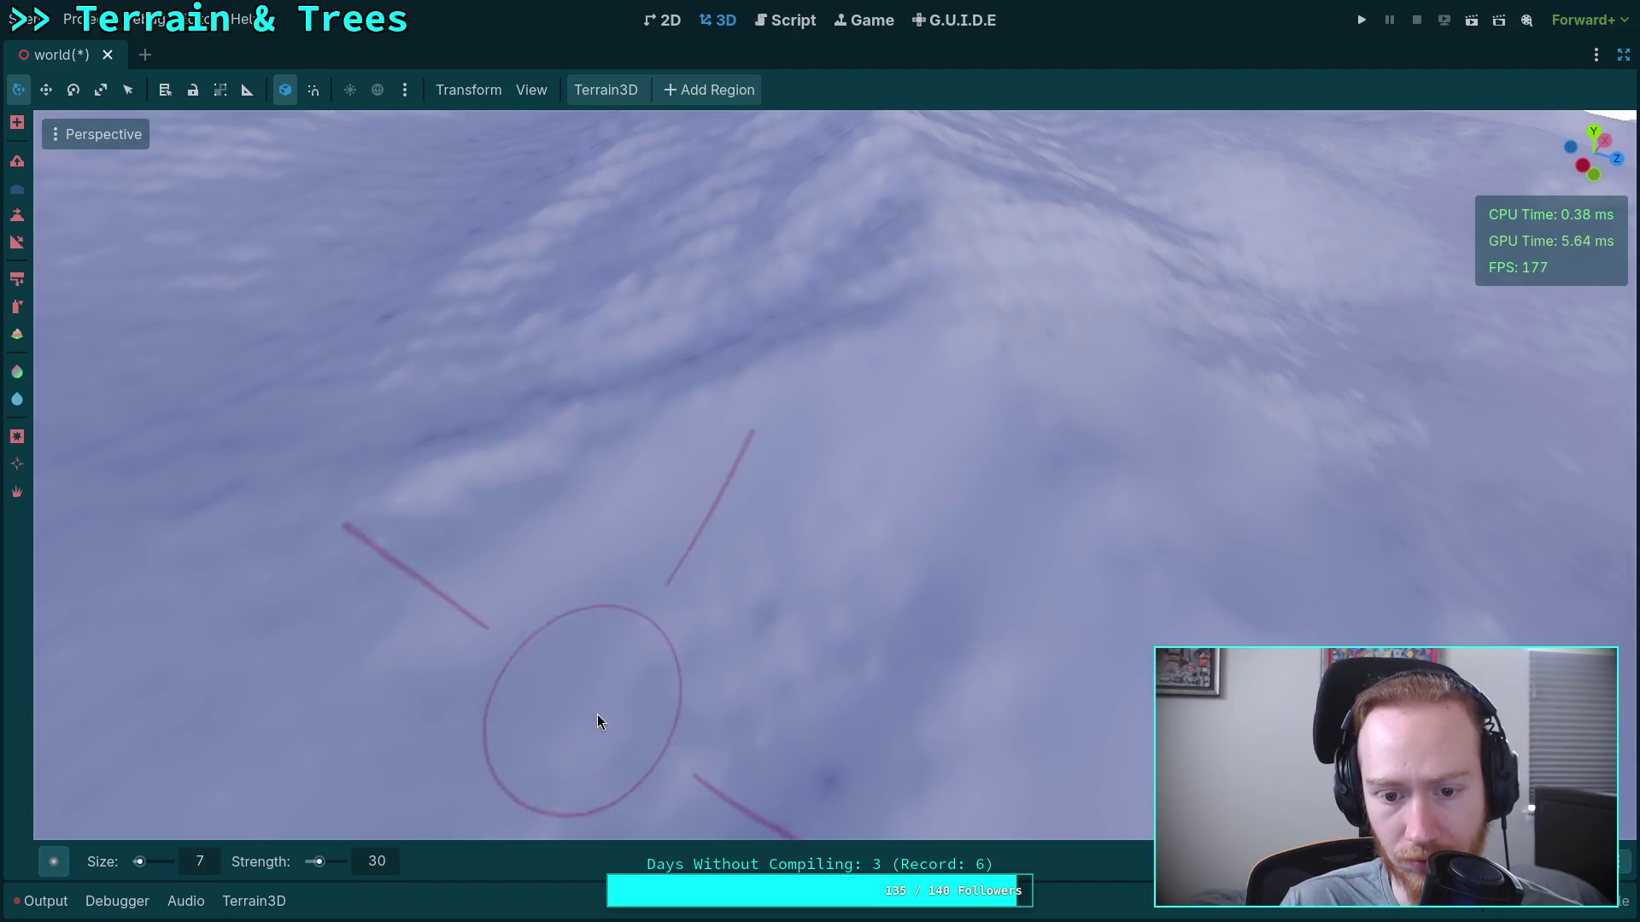
pyautogui.scroll(5, 854, 503)
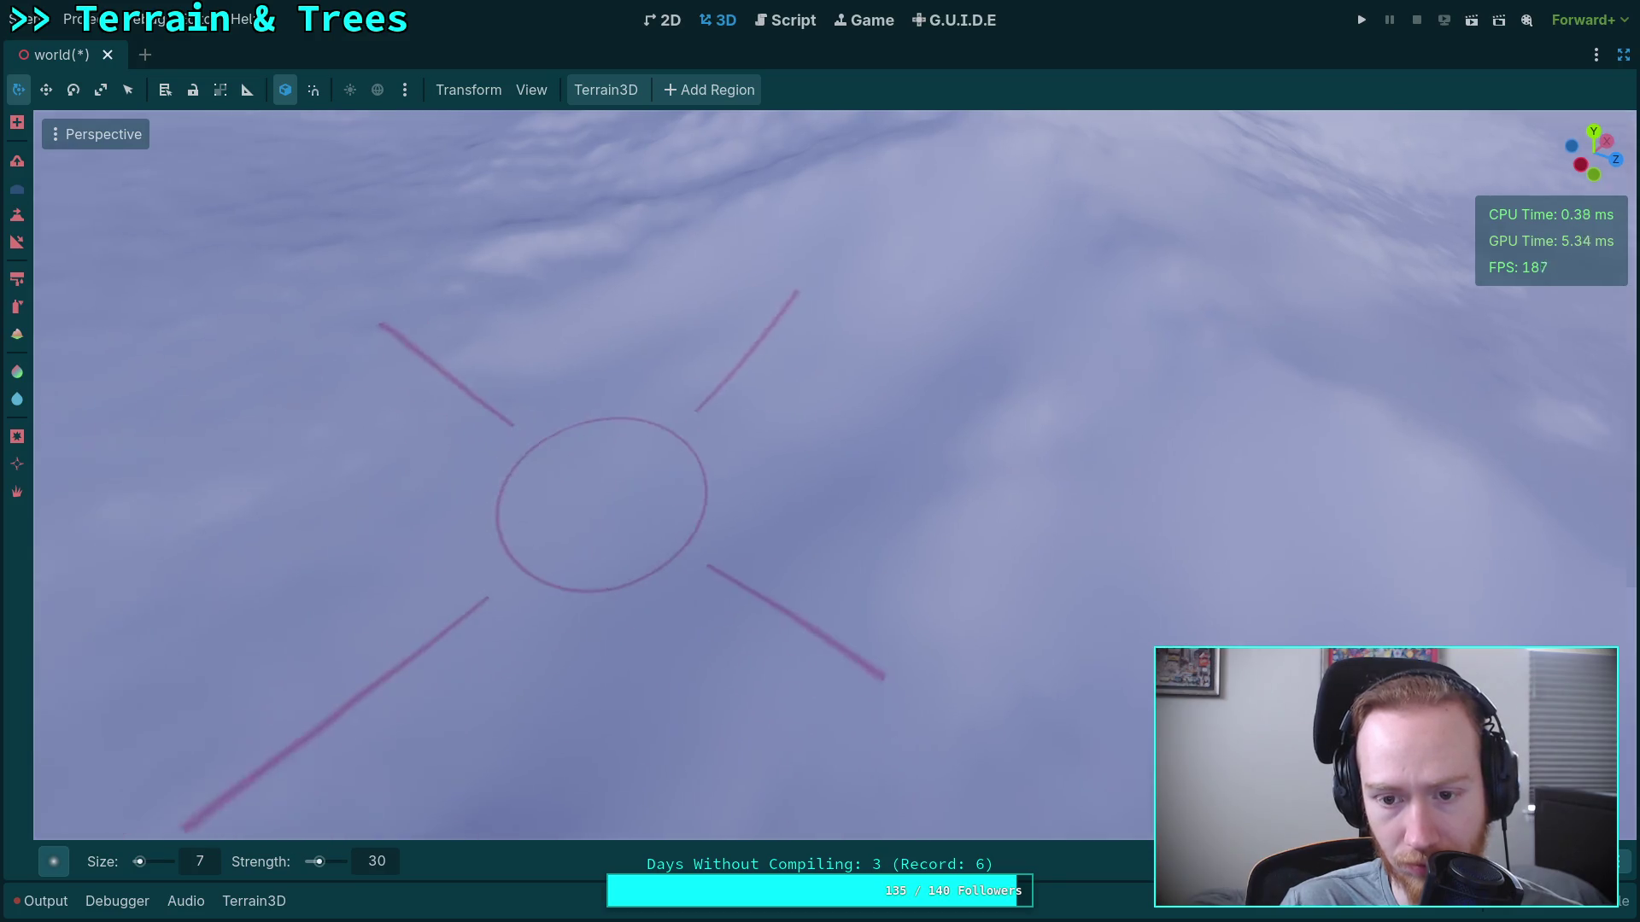
pyautogui.scroll(3, 610, 492)
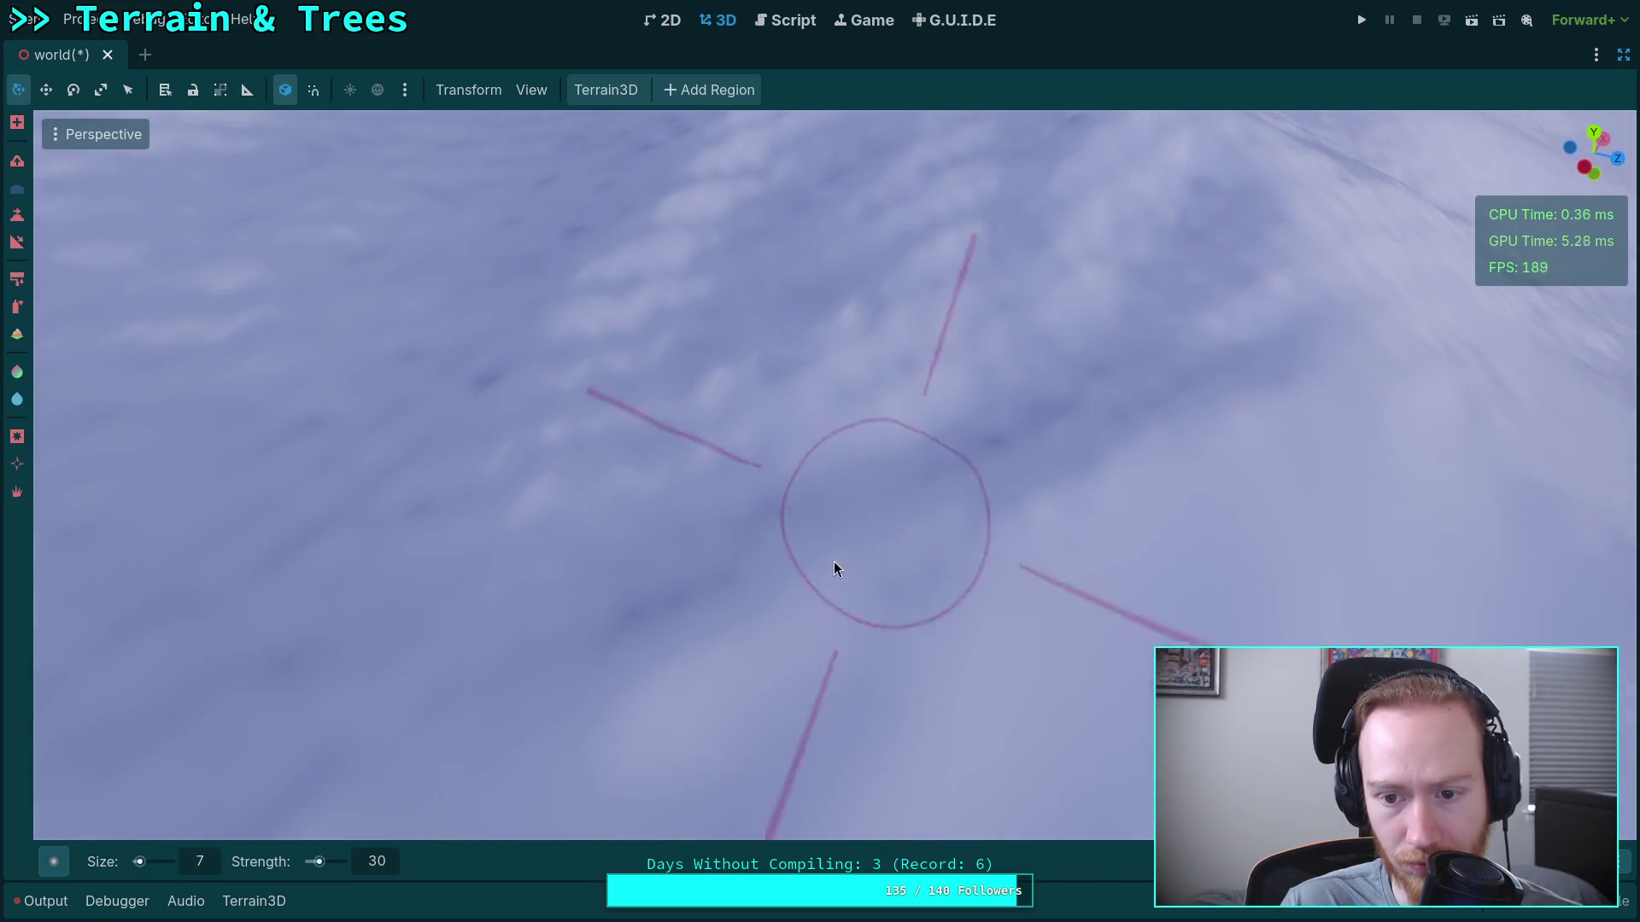
pyautogui.scroll(-3, 526, 588)
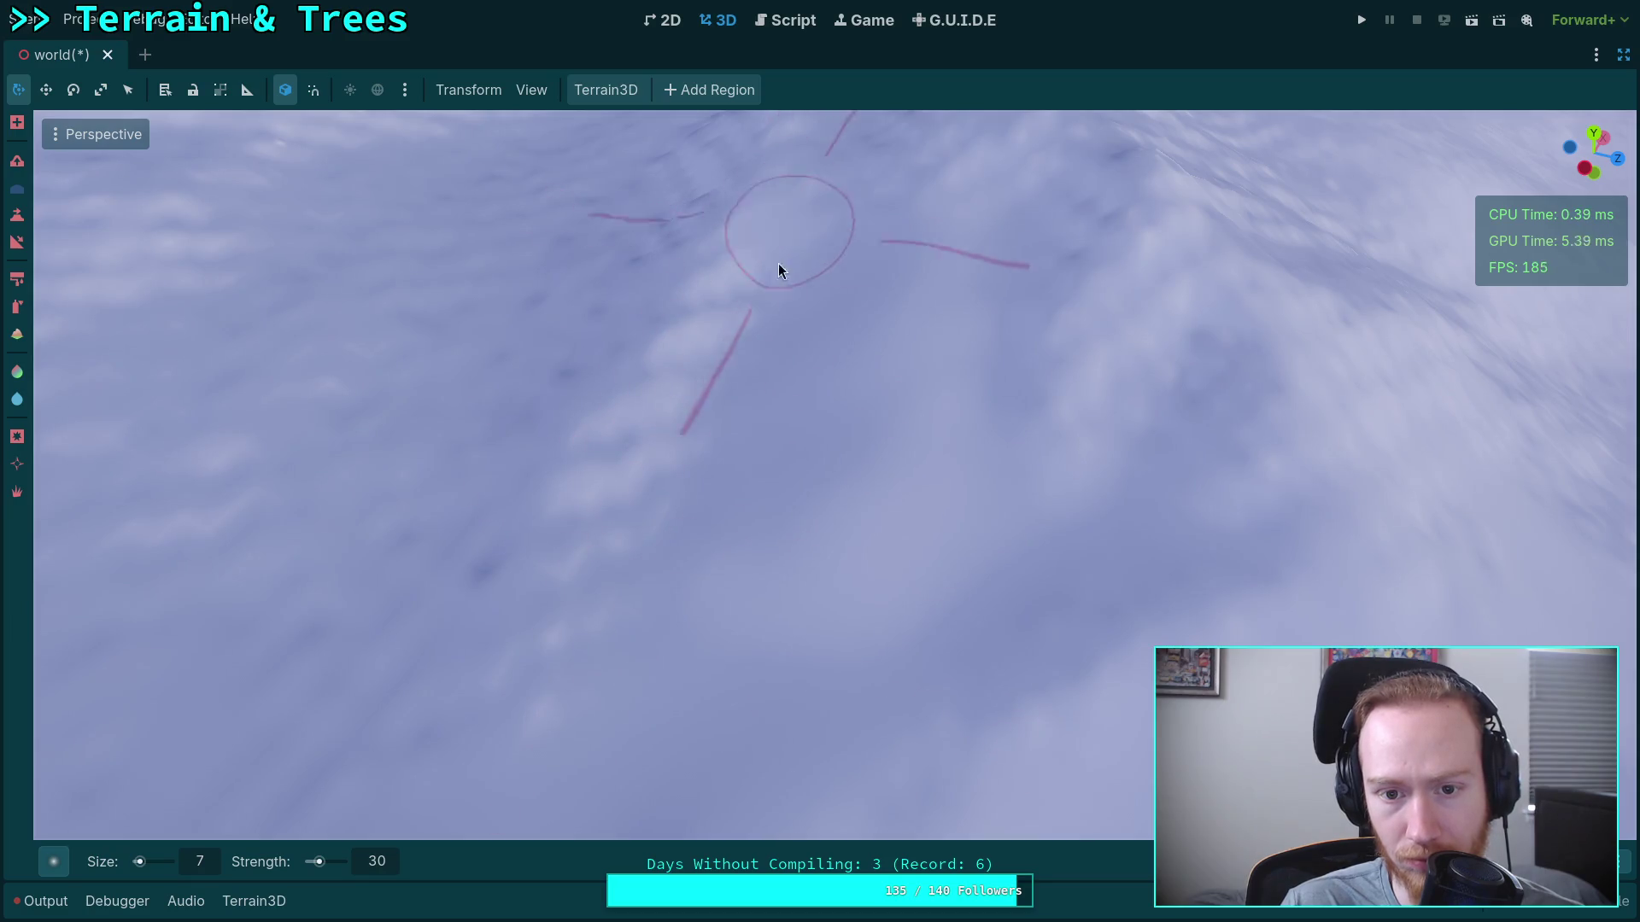
# Fly over the hills to view the distant ridges.
pyautogui.moveTo(609, 632)
pyautogui.mouseDown()
pyautogui.moveTo(732, 585)
pyautogui.moveTo(531, 342)
pyautogui.mouseUp()
pyautogui.moveTo(595, 522)
pyautogui.mouseDown()
pyautogui.moveTo(703, 451)
pyautogui.moveTo(432, 435)
pyautogui.moveTo(340, 518)
pyautogui.moveTo(433, 268)
pyautogui.moveTo(439, 330)
pyautogui.moveTo(494, 330)
pyautogui.mouseUp()
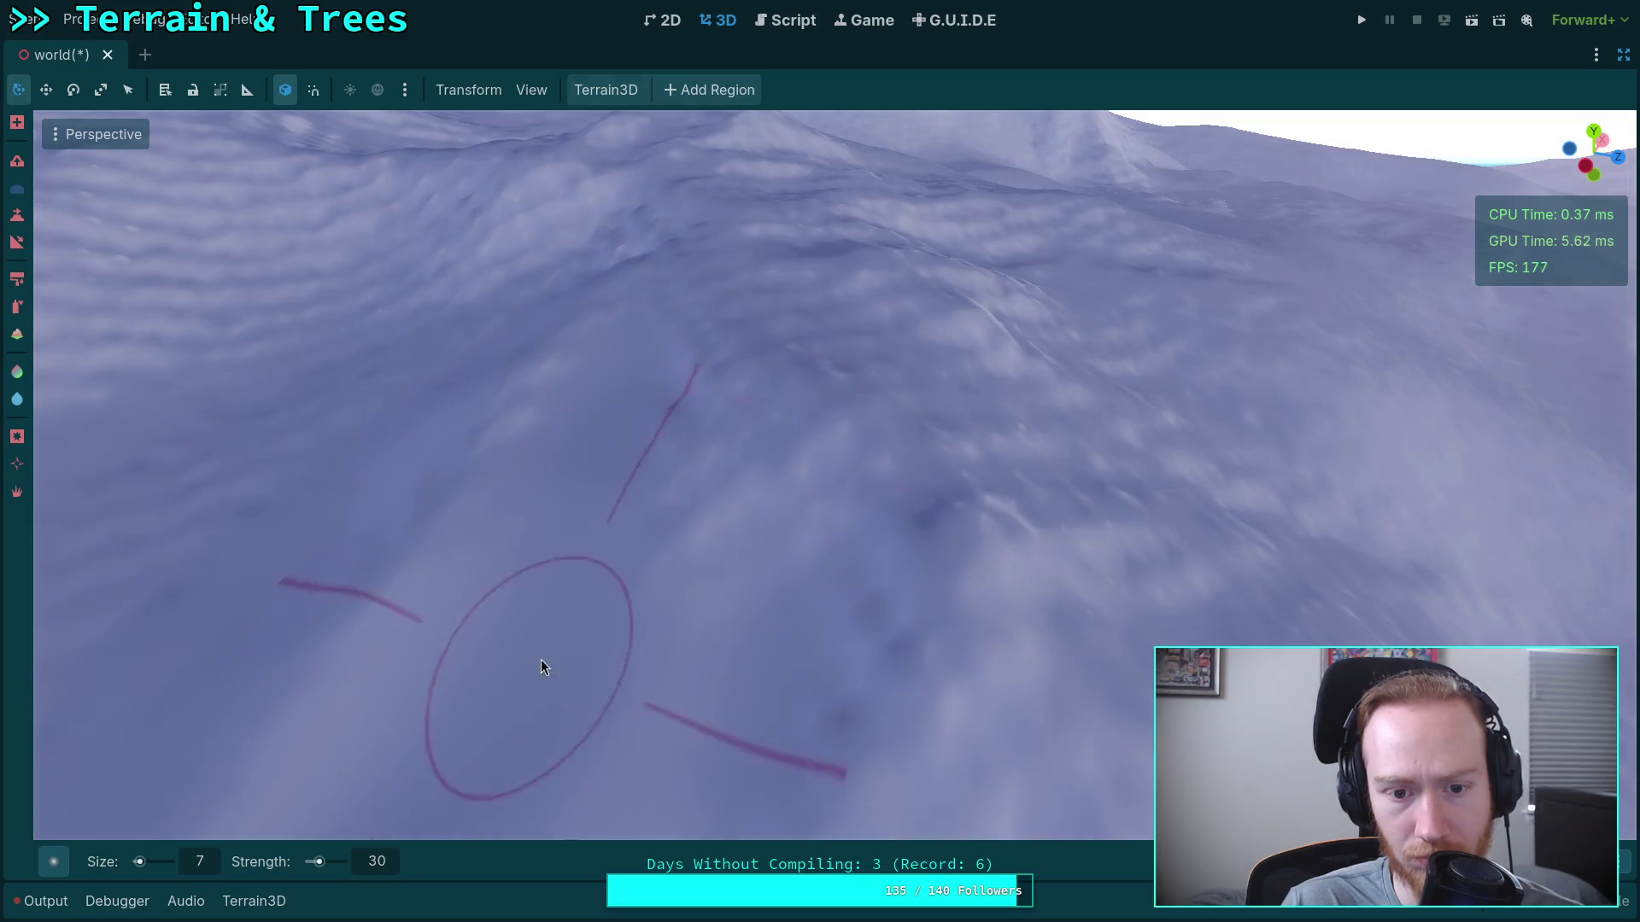
pyautogui.moveTo(629, 586); pyautogui.dragTo(670, 513)
pyautogui.moveTo(825, 632)
pyautogui.mouseDown()
pyautogui.moveTo(875, 561)
pyautogui.moveTo(604, 550)
pyautogui.moveTo(746, 421)
pyautogui.moveTo(709, 335)
pyautogui.moveTo(546, 567)
pyautogui.moveTo(509, 567)
pyautogui.moveTo(739, 394)
pyautogui.moveTo(944, 464)
pyautogui.moveTo(873, 519)
pyautogui.mouseUp()
pyautogui.moveTo(899, 441)
pyautogui.mouseDown()
pyautogui.moveTo(1161, 527)
pyautogui.moveTo(886, 409)
pyautogui.moveTo(1065, 652)
pyautogui.moveTo(791, 684)
pyautogui.moveTo(758, 527)
pyautogui.moveTo(681, 602)
pyautogui.moveTo(623, 703)
pyautogui.moveTo(802, 465)
pyautogui.mouseUp()
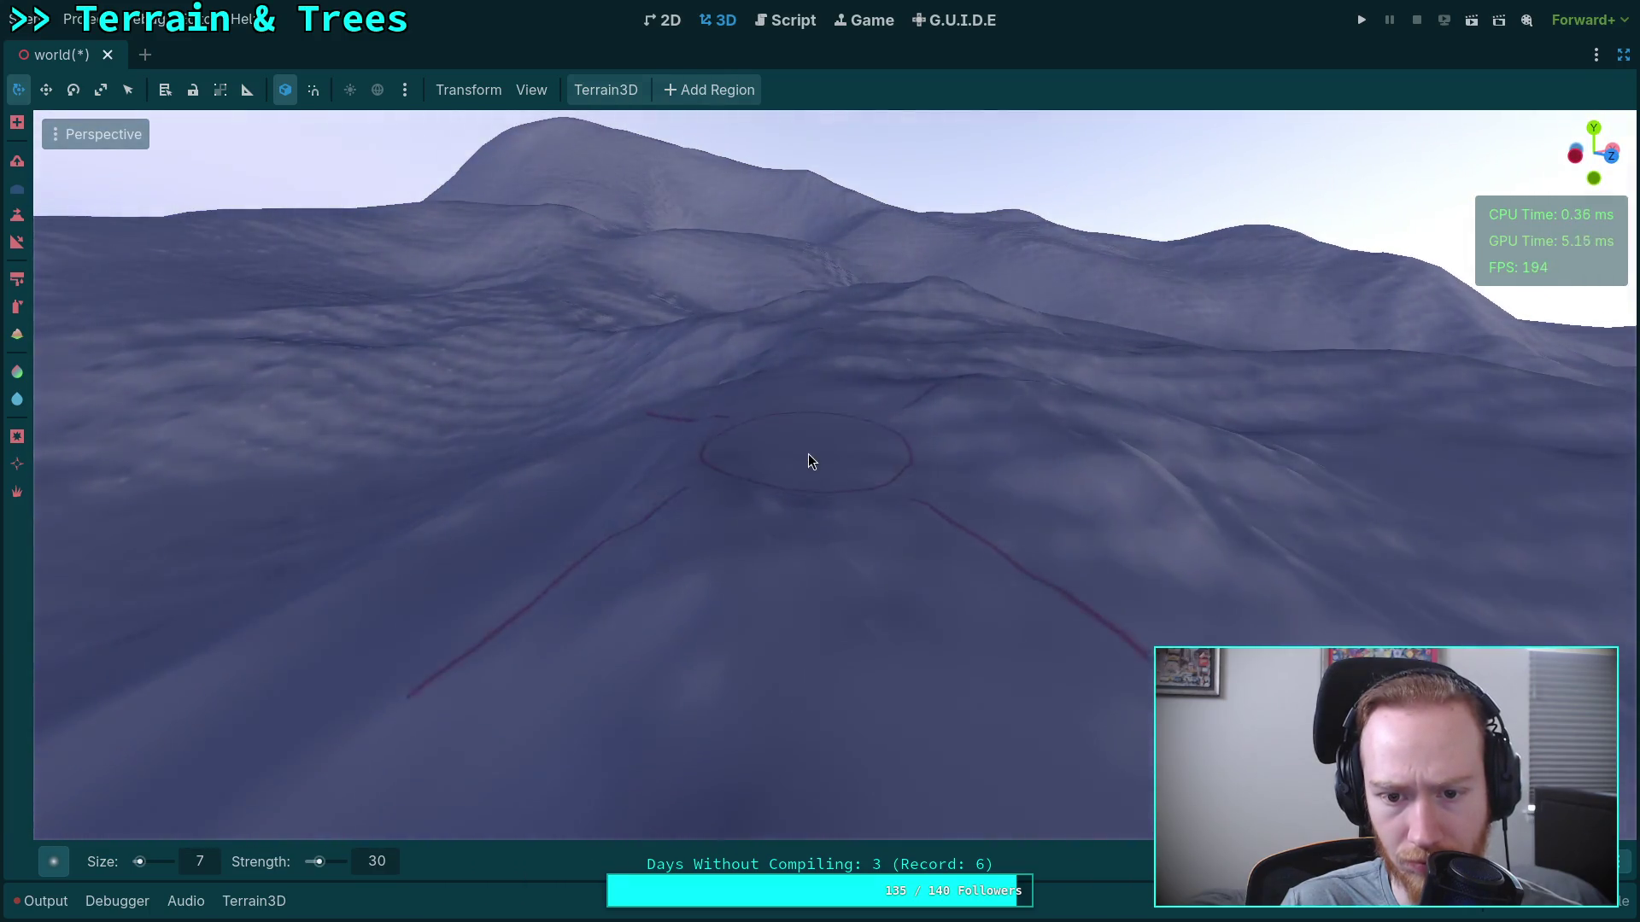
# Fly low across the snowy slopes, revealing the distant mountains.
pyautogui.moveTo(944, 421)
pyautogui.mouseDown()
pyautogui.moveTo(970, 466)
pyautogui.moveTo(761, 465)
pyautogui.moveTo(980, 541)
pyautogui.moveTo(975, 392)
pyautogui.moveTo(1033, 650)
pyautogui.moveTo(1032, 515)
pyautogui.moveTo(735, 511)
pyautogui.moveTo(1120, 578)
pyautogui.moveTo(834, 495)
pyautogui.moveTo(809, 370)
pyautogui.moveTo(854, 649)
pyautogui.moveTo(772, 567)
pyautogui.moveTo(806, 402)
pyautogui.moveTo(1032, 535)
pyautogui.moveTo(919, 447)
pyautogui.moveTo(834, 440)
pyautogui.mouseUp()
pyautogui.scroll(2, 919, 447)
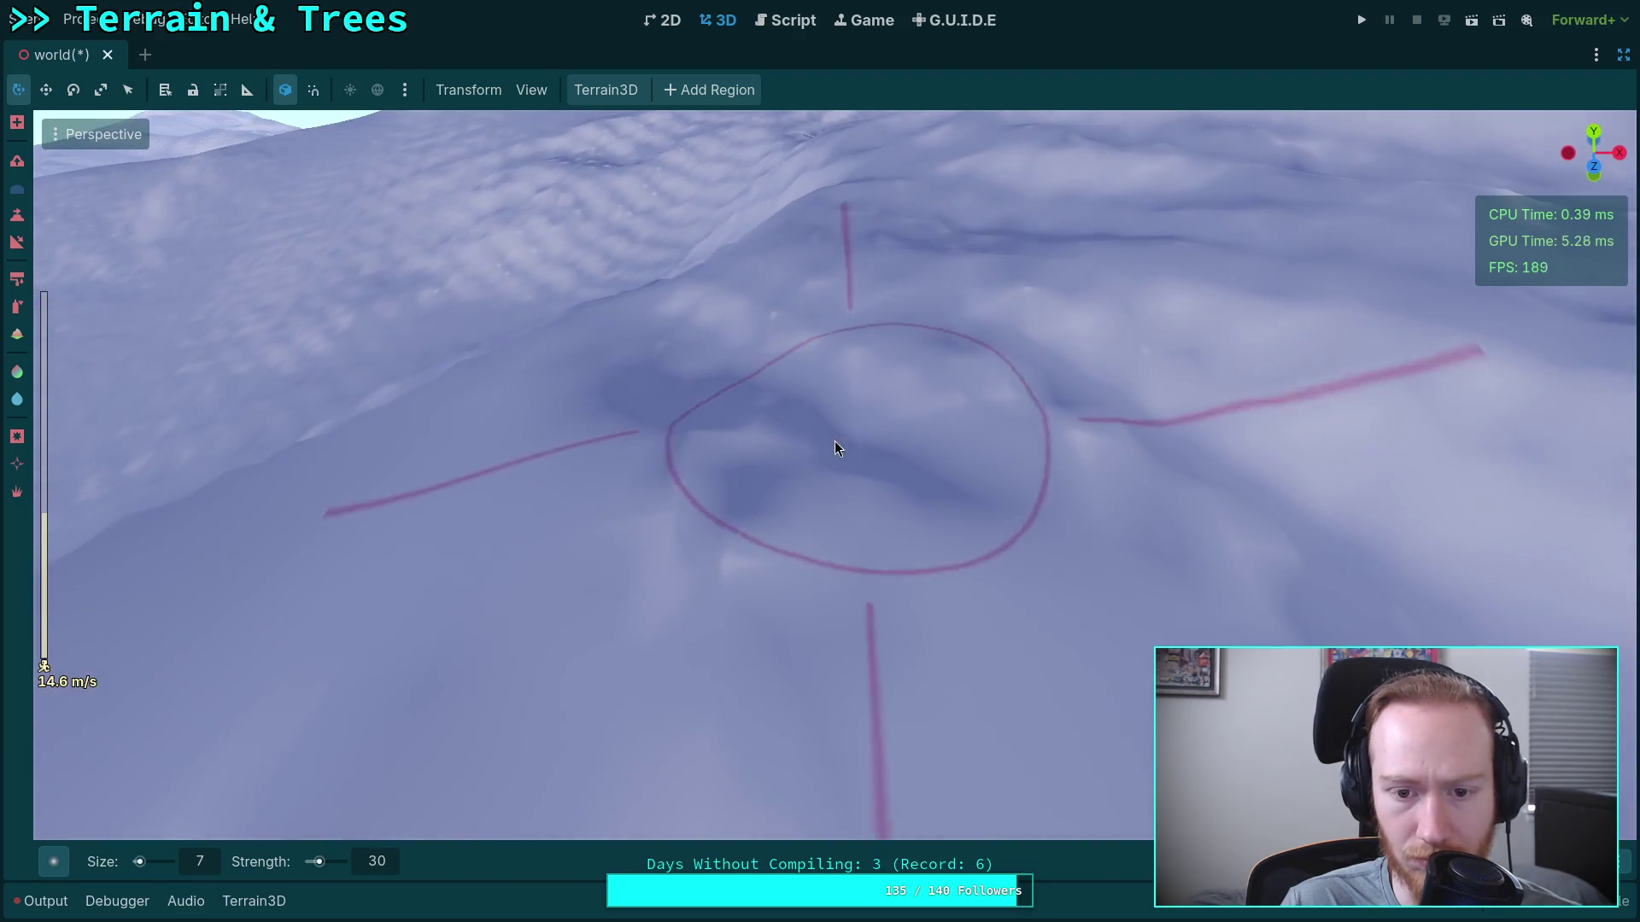
pyautogui.moveTo(1088, 504)
pyautogui.mouseDown()
pyautogui.moveTo(1124, 495)
pyautogui.moveTo(890, 336)
pyautogui.moveTo(902, 365)
pyautogui.moveTo(669, 387)
pyautogui.moveTo(1033, 315)
pyautogui.moveTo(622, 403)
pyautogui.moveTo(983, 407)
pyautogui.moveTo(890, 454)
pyautogui.moveTo(987, 385)
pyautogui.moveTo(854, 371)
pyautogui.mouseUp()
pyautogui.moveTo(662, 654)
pyautogui.mouseDown()
pyautogui.moveTo(770, 514)
pyautogui.moveTo(849, 478)
pyautogui.moveTo(878, 381)
pyautogui.moveTo(934, 366)
pyautogui.moveTo(894, 429)
pyautogui.moveTo(1010, 212)
pyautogui.moveTo(904, 412)
pyautogui.moveTo(546, 513)
pyautogui.moveTo(852, 489)
pyautogui.mouseUp()
pyautogui.moveTo(368, 586)
pyautogui.mouseDown()
pyautogui.moveTo(934, 585)
pyautogui.moveTo(603, 506)
pyautogui.mouseUp()
pyautogui.moveTo(911, 626); pyautogui.dragTo(893, 410)
pyautogui.moveTo(769, 513)
pyautogui.mouseDown()
pyautogui.moveTo(342, 598)
pyautogui.moveTo(746, 531)
pyautogui.mouseUp()
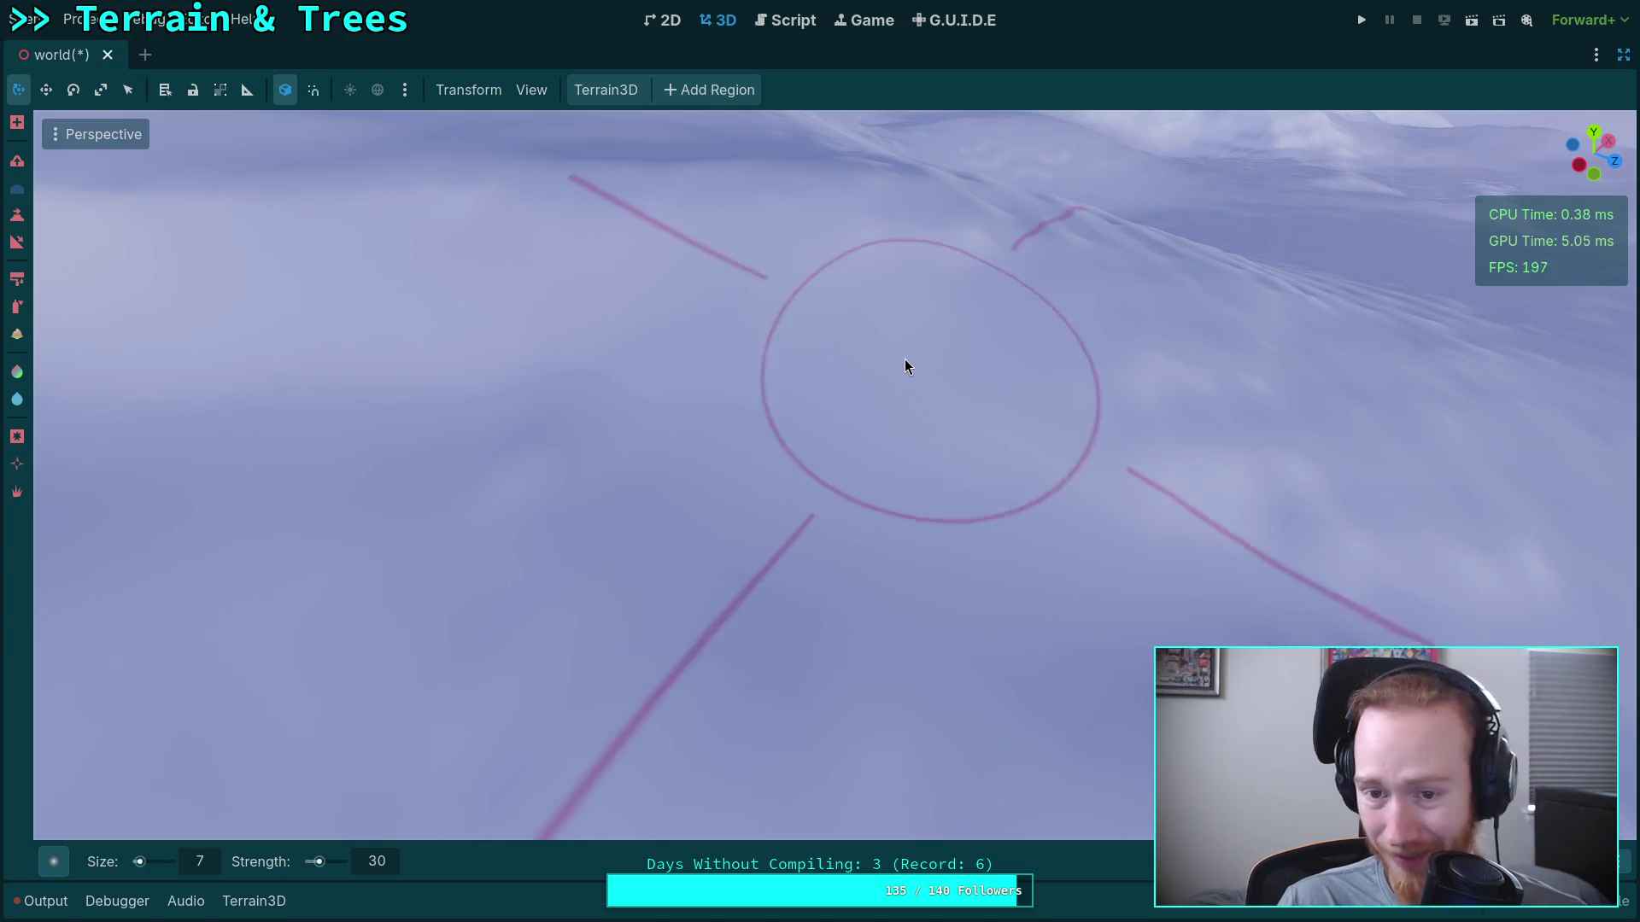
# Drop close to the ground over a darker valley, then tilt up toward the snowy hills.
pyautogui.moveTo(904, 352); pyautogui.dragTo(890, 371)
pyautogui.moveTo(1002, 428)
pyautogui.mouseDown()
pyautogui.moveTo(1008, 444)
pyautogui.moveTo(728, 436)
pyautogui.moveTo(1057, 381)
pyautogui.moveTo(1452, 531)
pyautogui.moveTo(1142, 562)
pyautogui.moveTo(718, 473)
pyautogui.moveTo(528, 403)
pyautogui.moveTo(746, 282)
pyautogui.moveTo(739, 478)
pyautogui.moveTo(733, 364)
pyautogui.moveTo(968, 530)
pyautogui.moveTo(1198, 557)
pyautogui.moveTo(624, 615)
pyautogui.moveTo(981, 421)
pyautogui.moveTo(970, 469)
pyautogui.moveTo(769, 726)
pyautogui.moveTo(692, 376)
pyautogui.moveTo(926, 271)
pyautogui.moveTo(939, 359)
pyautogui.moveTo(996, 330)
pyautogui.moveTo(478, 413)
pyautogui.moveTo(1025, 304)
pyautogui.moveTo(985, 366)
pyautogui.moveTo(663, 396)
pyautogui.moveTo(918, 743)
pyautogui.moveTo(762, 369)
pyautogui.moveTo(514, 386)
pyautogui.moveTo(648, 428)
pyautogui.moveTo(769, 512)
pyautogui.moveTo(629, 435)
pyautogui.moveTo(816, 523)
pyautogui.moveTo(699, 545)
pyautogui.moveTo(910, 559)
pyautogui.moveTo(854, 427)
pyautogui.moveTo(811, 384)
pyautogui.moveTo(751, 342)
pyautogui.moveTo(726, 444)
pyautogui.moveTo(787, 609)
pyautogui.mouseUp()
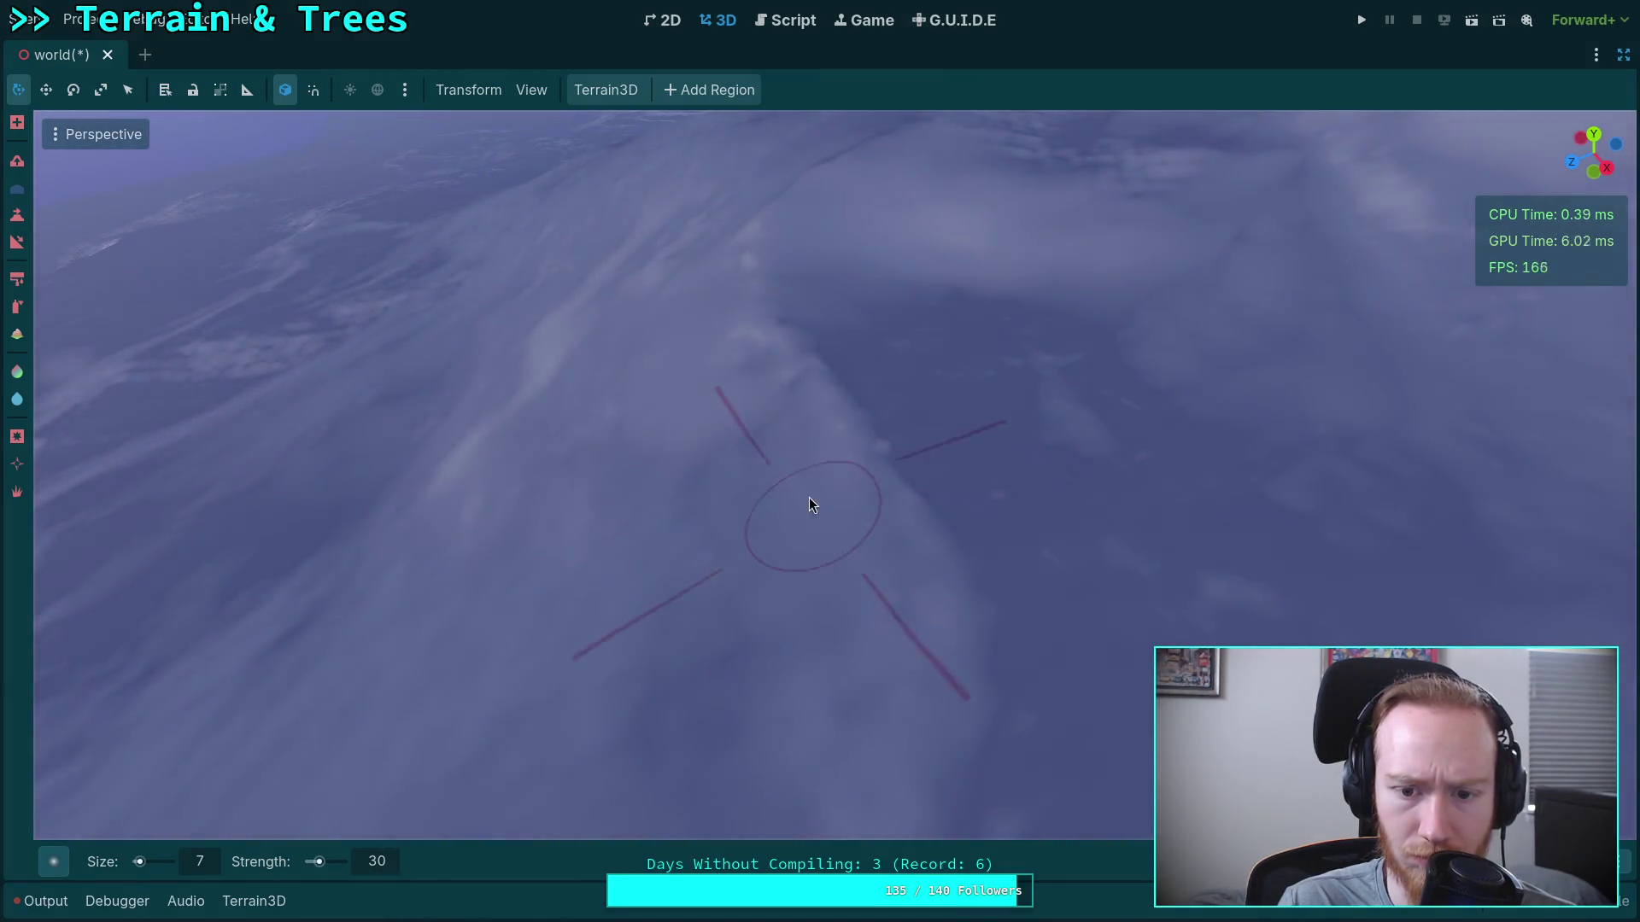
pyautogui.moveTo(702, 511)
pyautogui.mouseDown()
pyautogui.moveTo(734, 559)
pyautogui.moveTo(643, 560)
pyautogui.mouseUp()
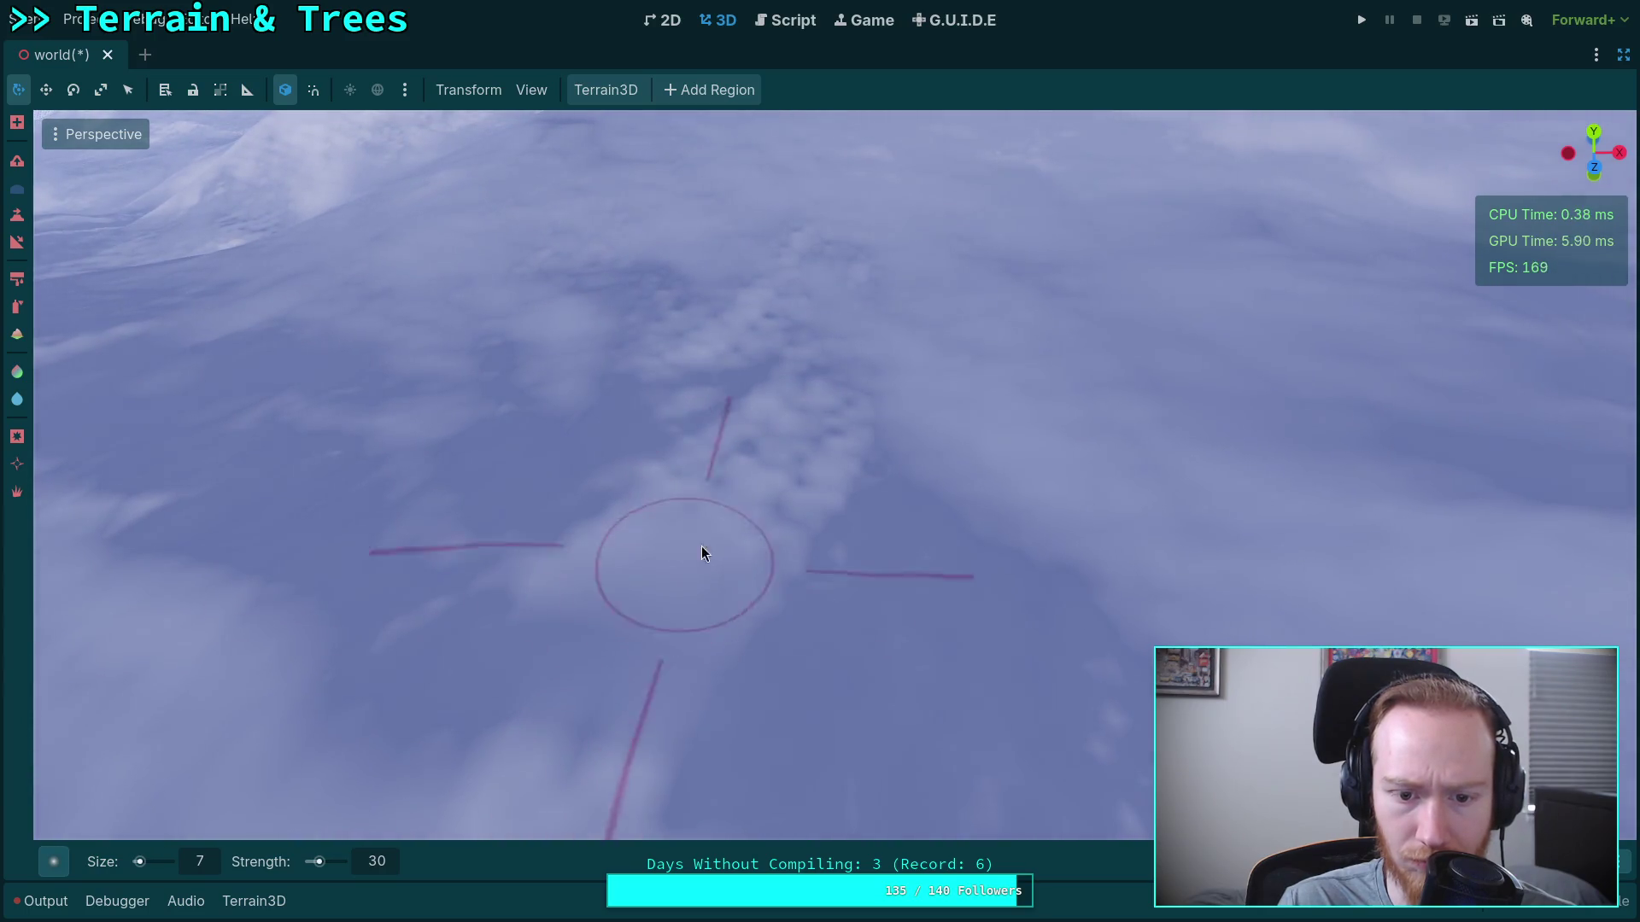
pyautogui.moveTo(777, 451); pyautogui.dragTo(842, 359)
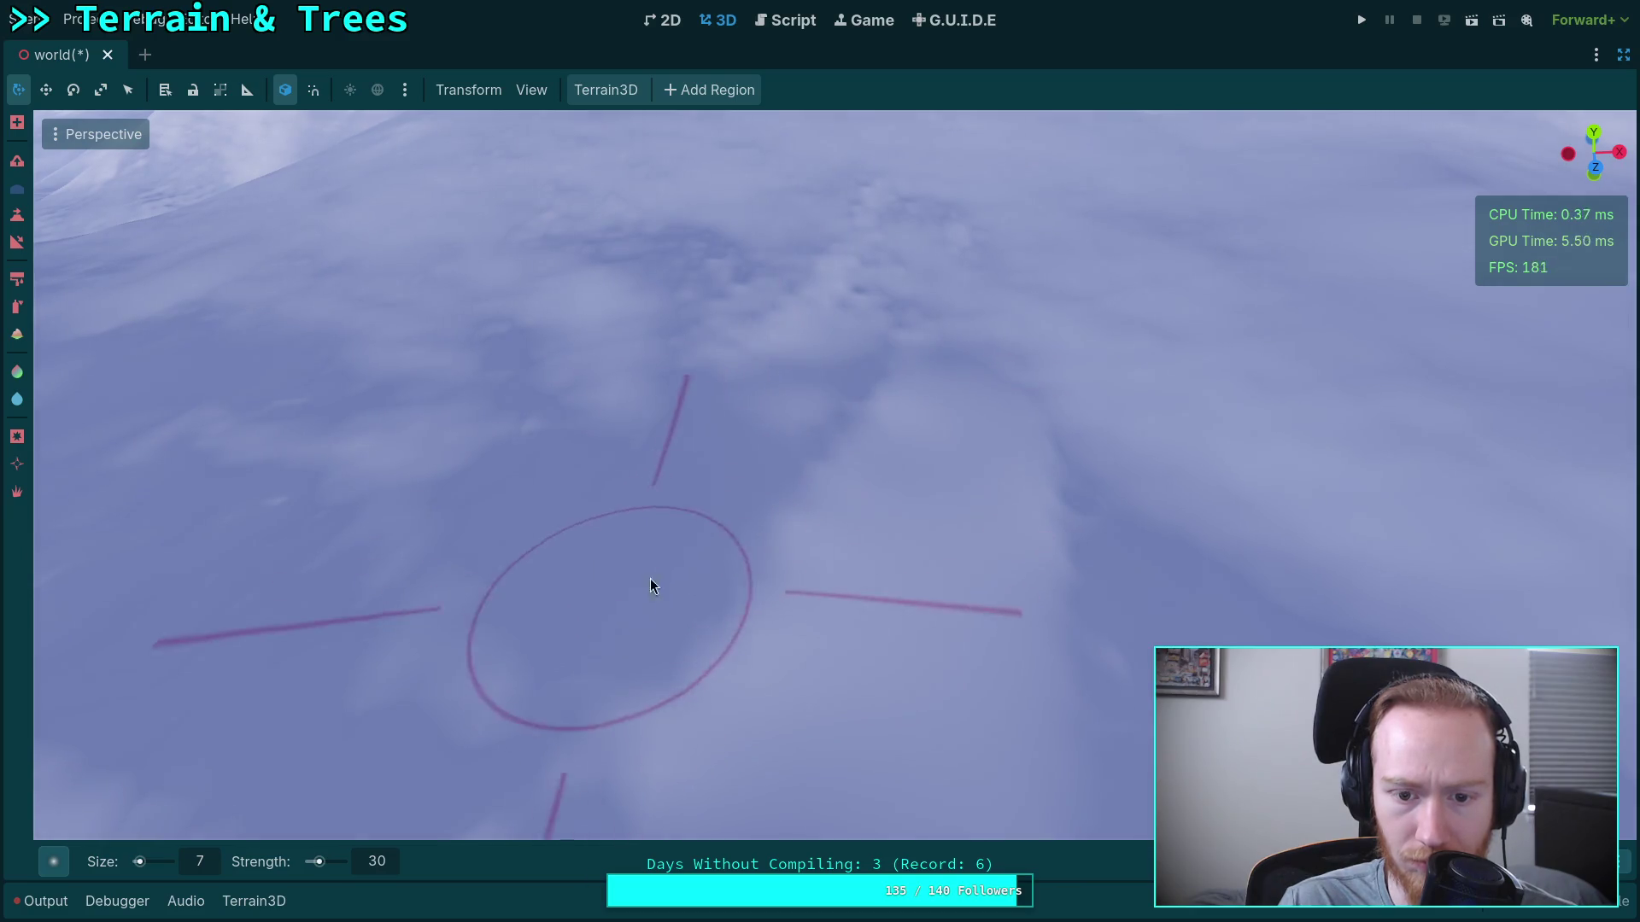
pyautogui.moveTo(652, 586); pyautogui.dragTo(728, 574)
pyautogui.moveTo(889, 474)
pyautogui.mouseDown()
pyautogui.moveTo(892, 725)
pyautogui.moveTo(896, 520)
pyautogui.mouseUp()
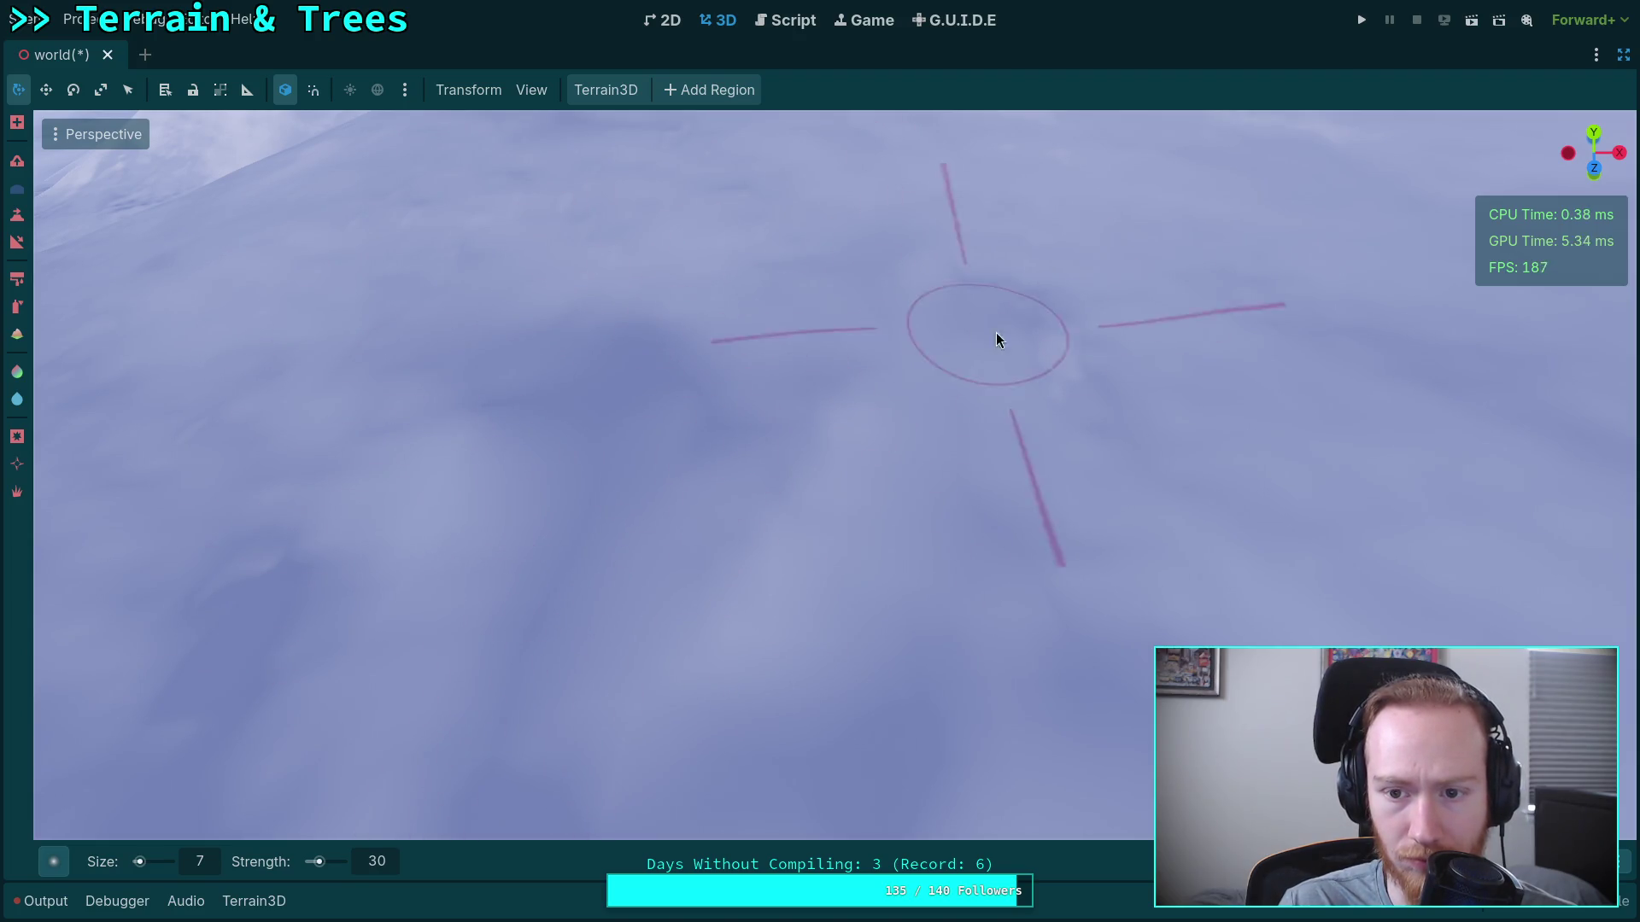
pyautogui.moveTo(1001, 288)
pyautogui.mouseDown()
pyautogui.moveTo(1001, 222)
pyautogui.moveTo(693, 437)
pyautogui.mouseUp()
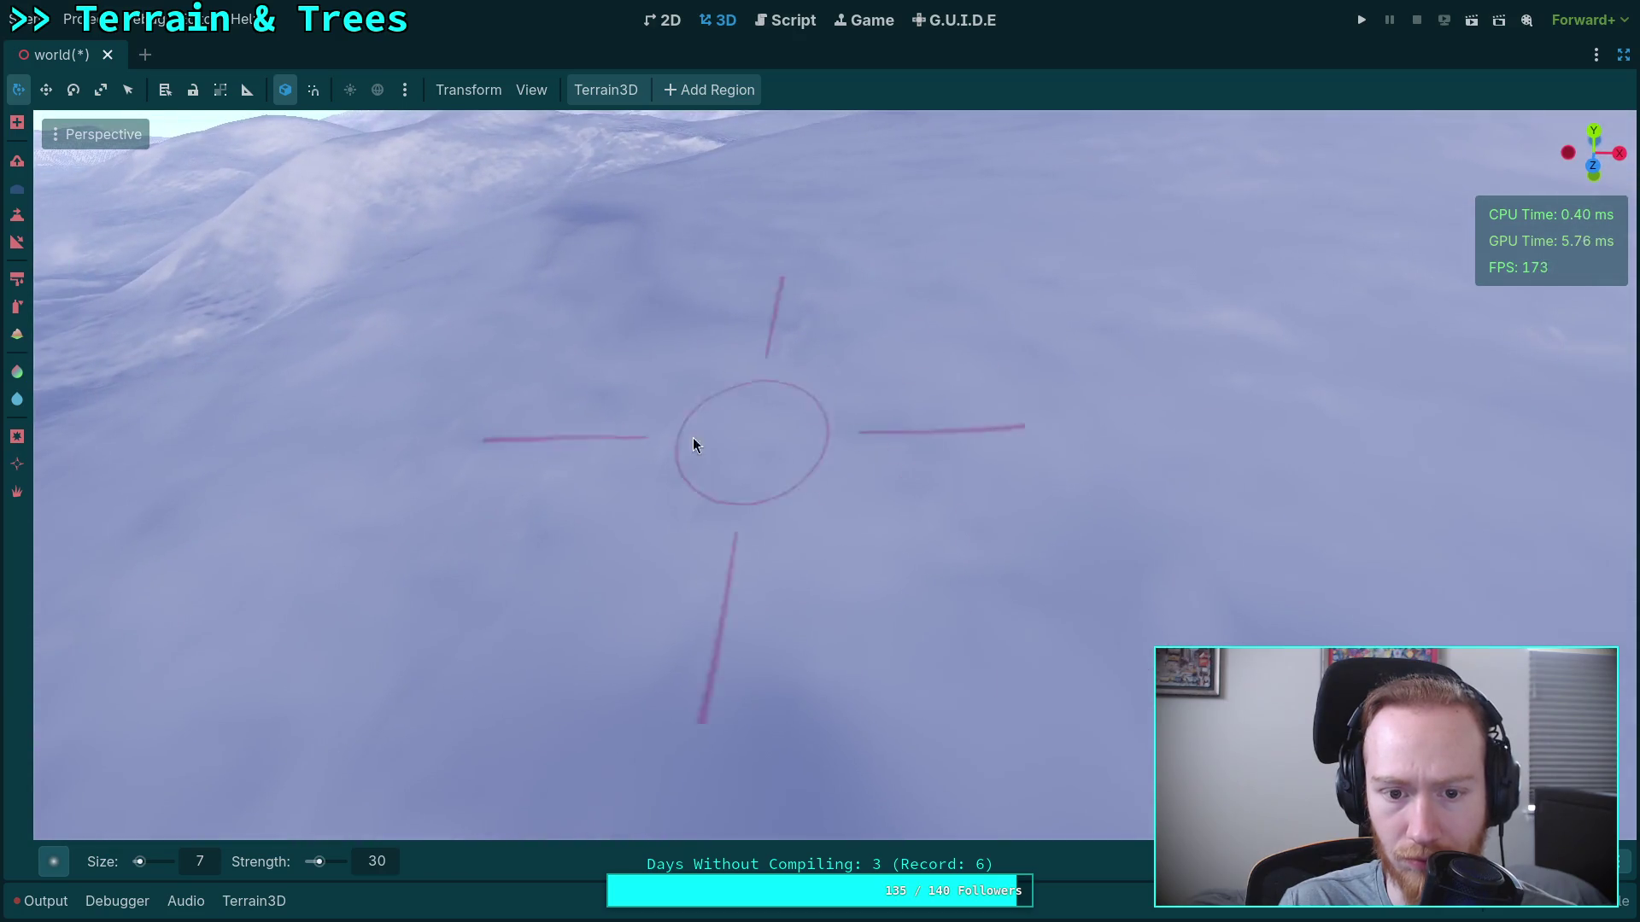
pyautogui.moveTo(929, 476); pyautogui.dragTo(929, 414)
pyautogui.scroll(3, 972, 625)
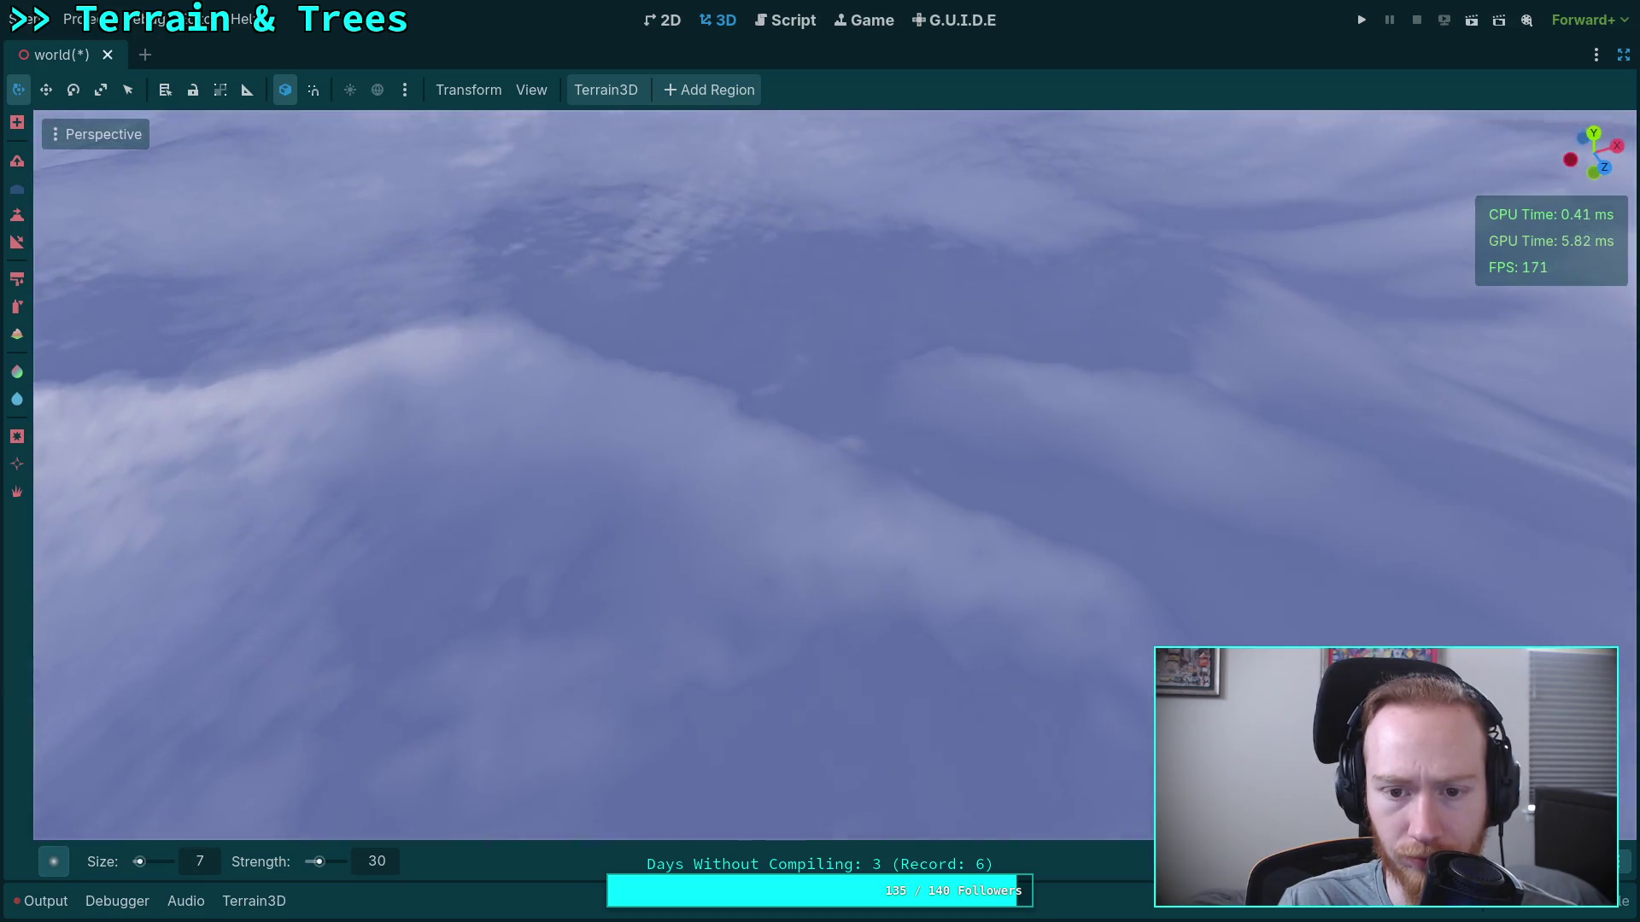
pyautogui.scroll(3, 791, 541)
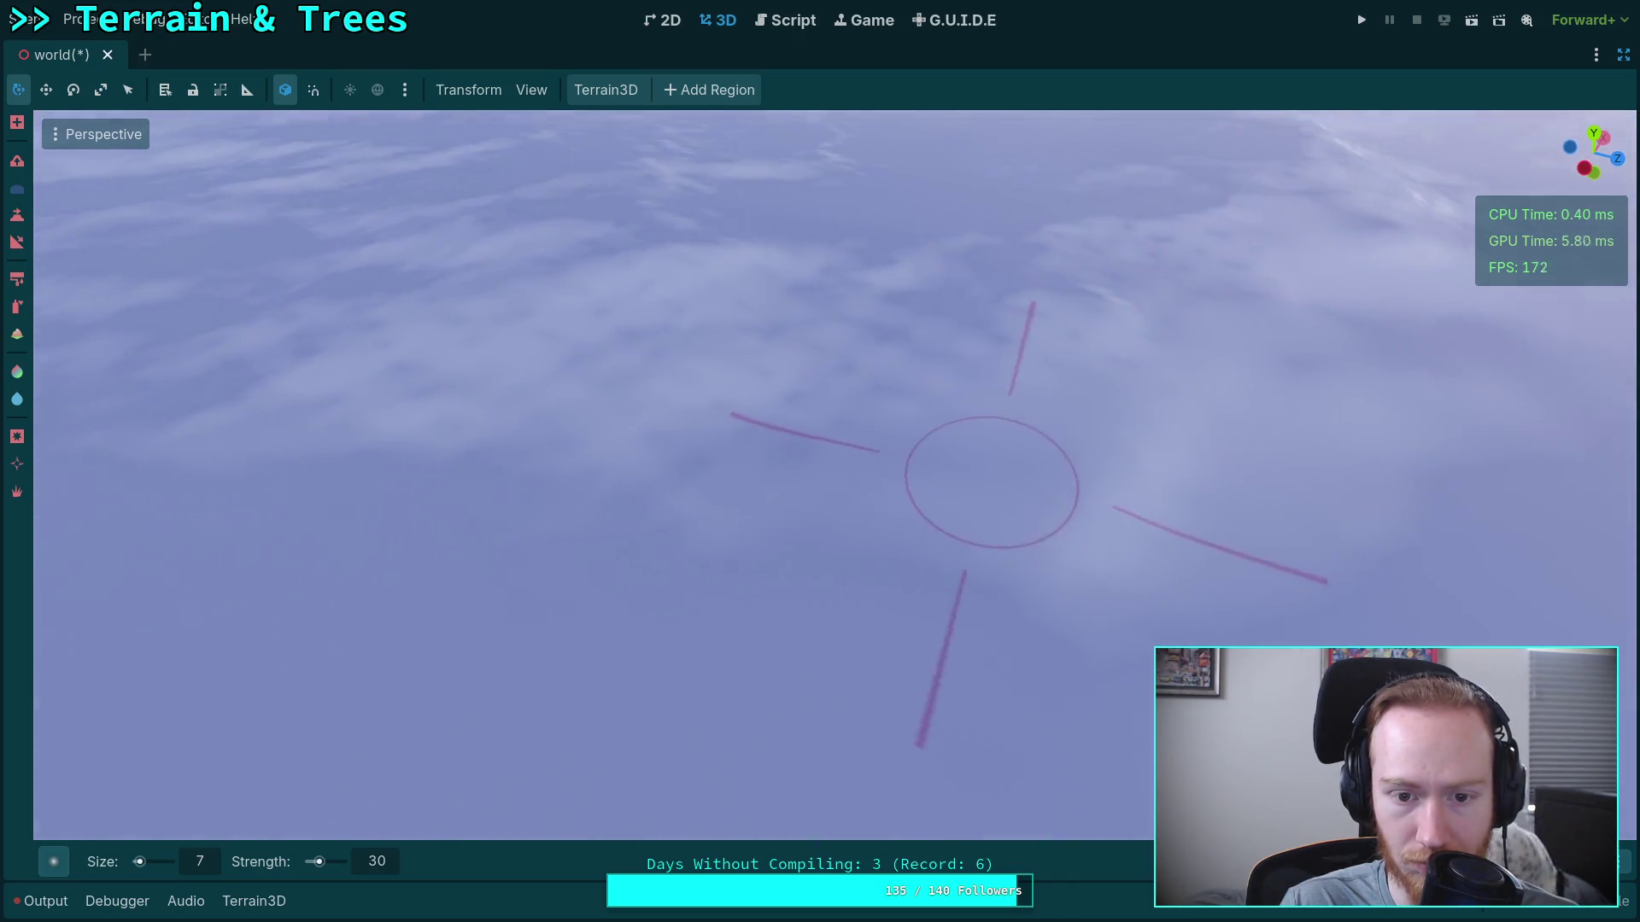
pyautogui.scroll(3, 917, 483)
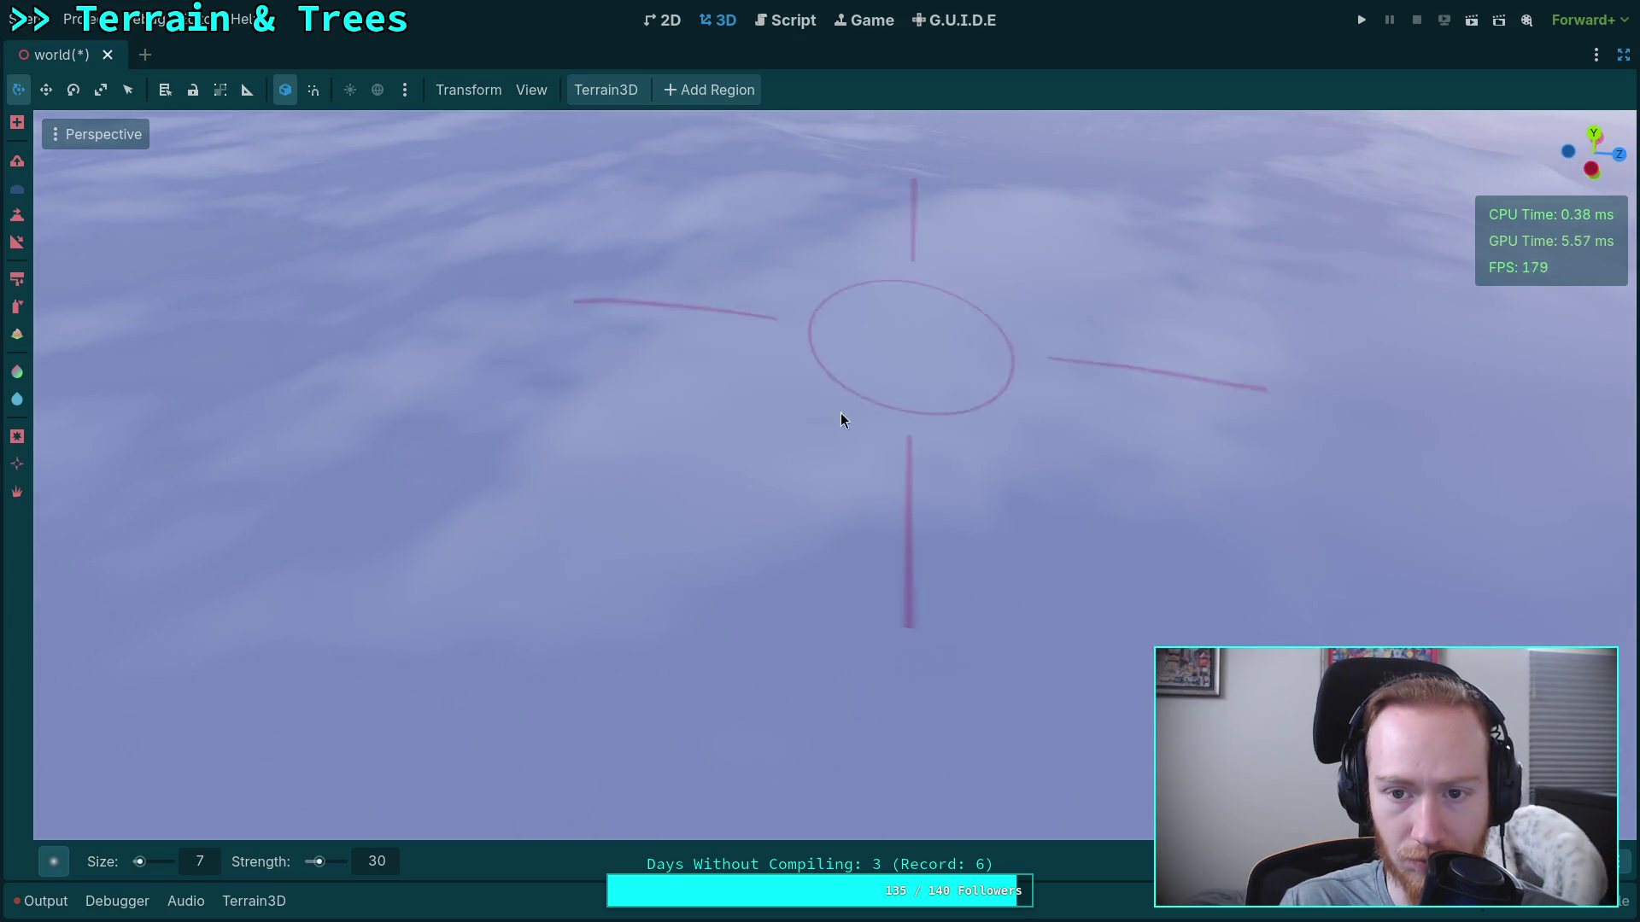
# Sculpt several short strokes into the terrain with the size 7, strength 30 brush.
pyautogui.moveTo(1148, 483)
pyautogui.mouseDown()
pyautogui.moveTo(1012, 547)
pyautogui.moveTo(1171, 458)
pyautogui.mouseUp()
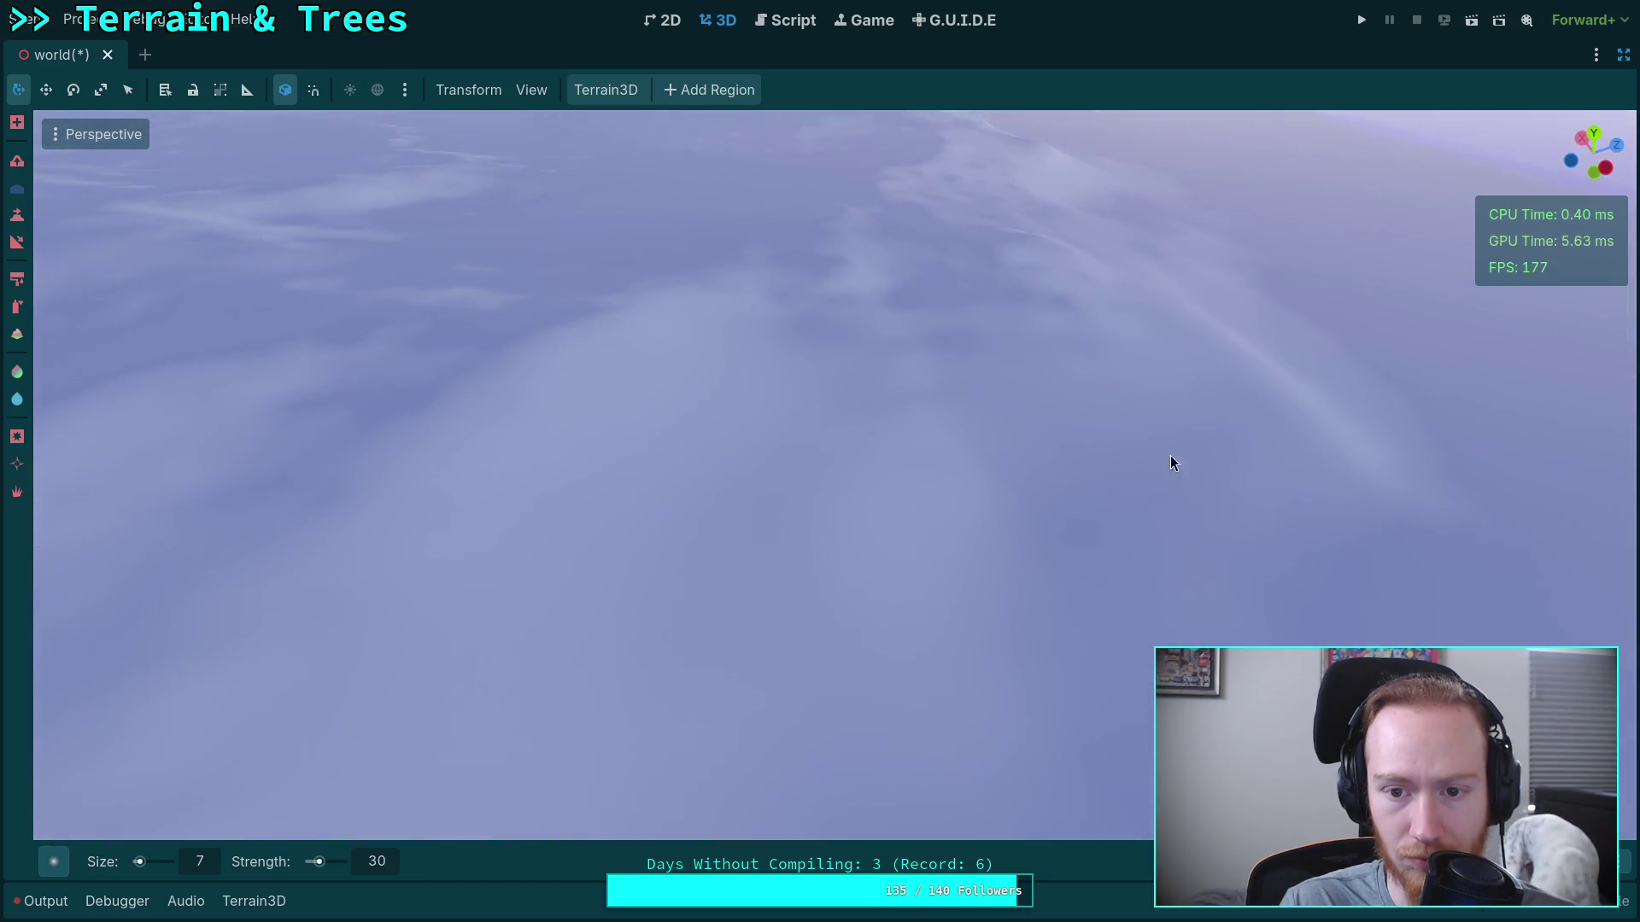
pyautogui.moveTo(831, 358)
pyautogui.mouseDown()
pyautogui.moveTo(691, 603)
pyautogui.moveTo(822, 357)
pyautogui.moveTo(976, 263)
pyautogui.mouseUp()
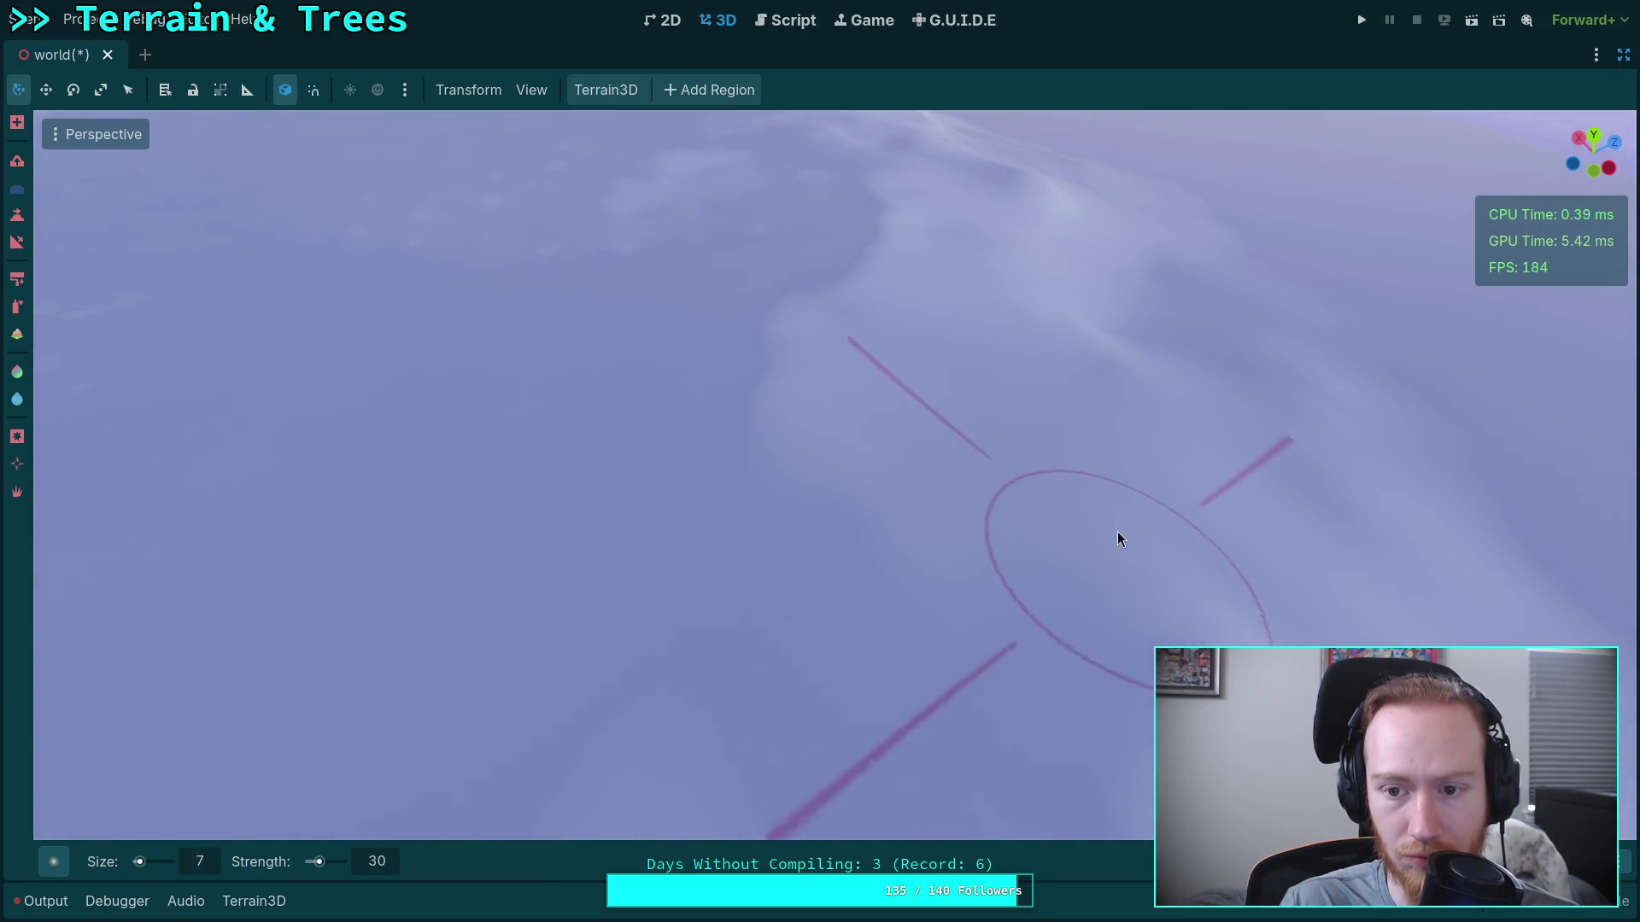
pyautogui.moveTo(1083, 332); pyautogui.dragTo(616, 515)
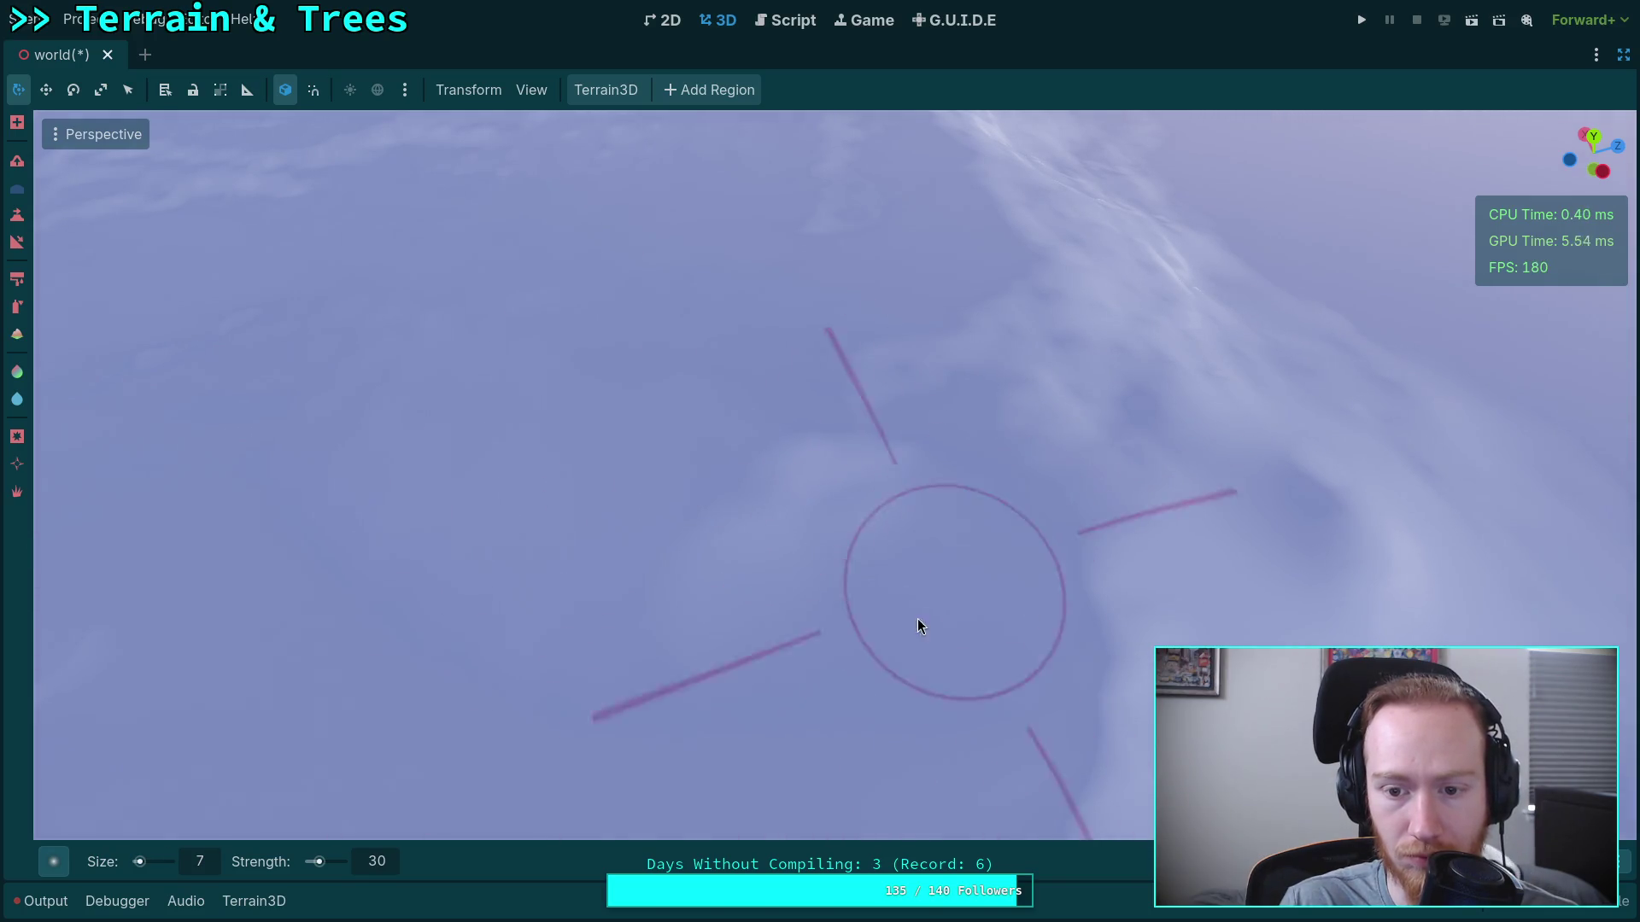
pyautogui.moveTo(1124, 358)
pyautogui.mouseDown()
pyautogui.moveTo(1025, 282)
pyautogui.moveTo(904, 593)
pyautogui.mouseUp()
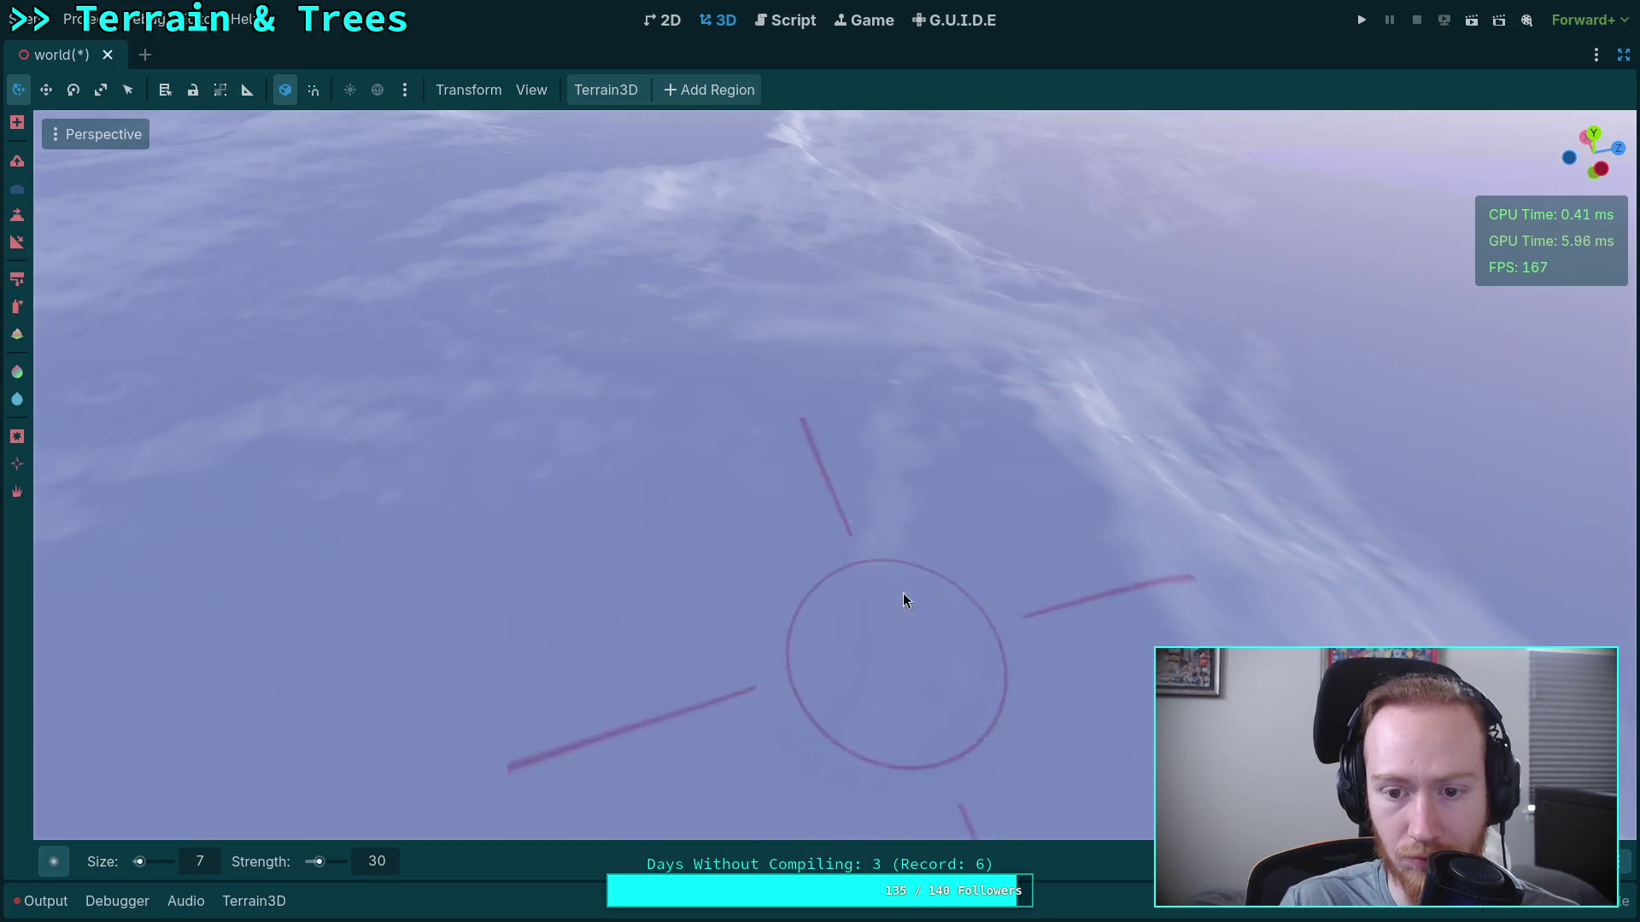
pyautogui.moveTo(967, 438); pyautogui.dragTo(948, 480)
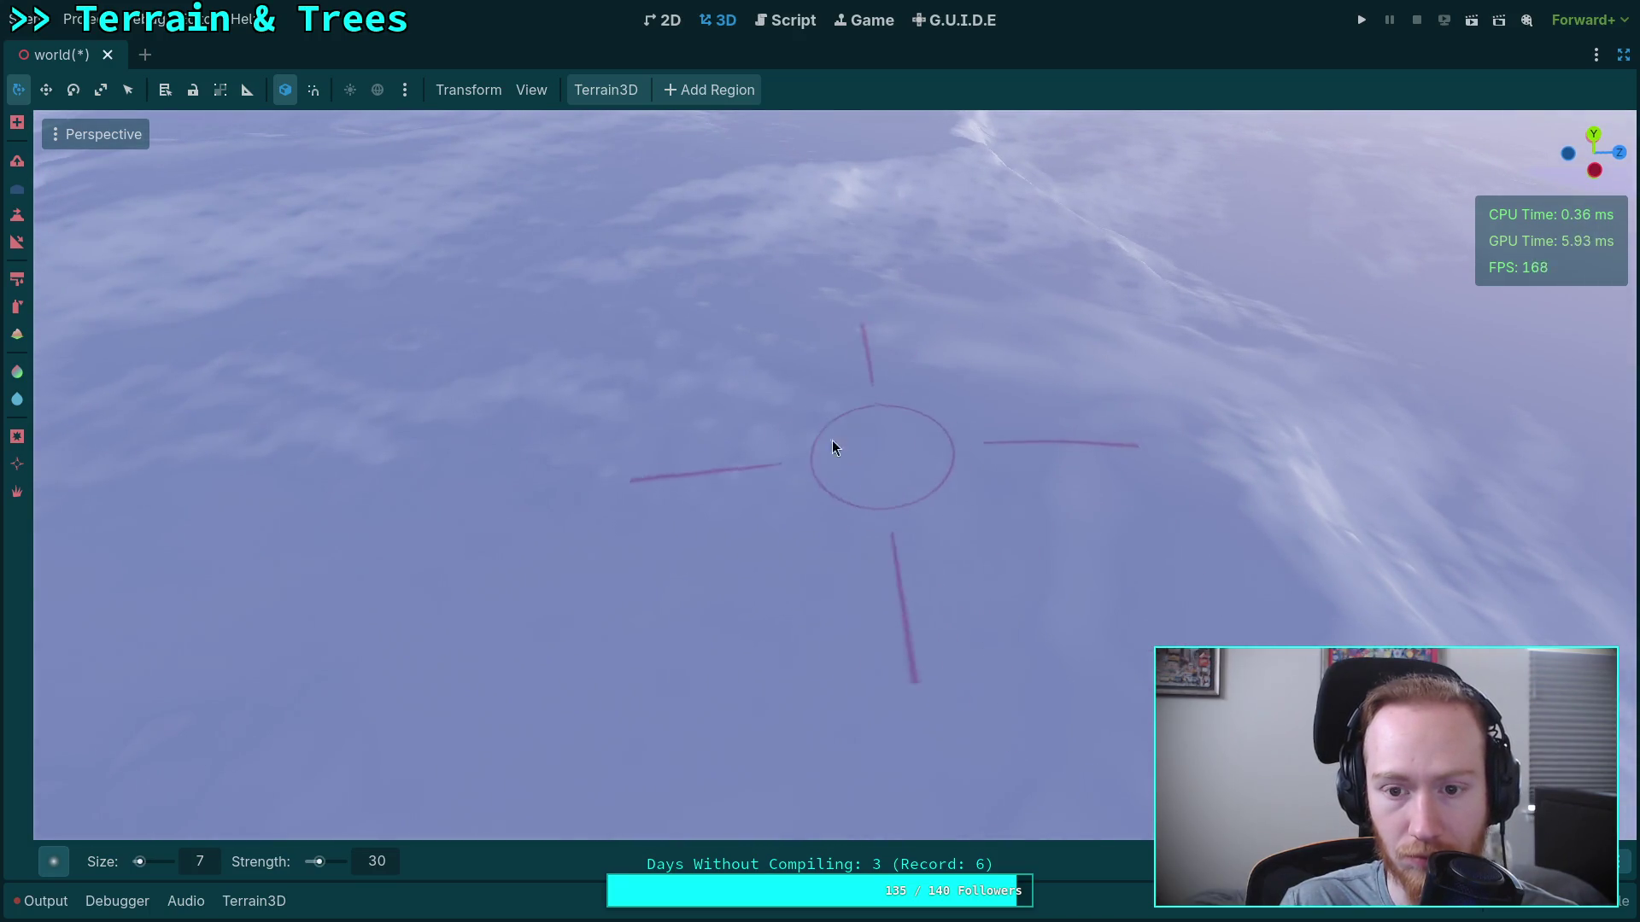
pyautogui.moveTo(536, 408)
pyautogui.mouseDown()
pyautogui.moveTo(717, 439)
pyautogui.moveTo(817, 353)
pyautogui.mouseUp()
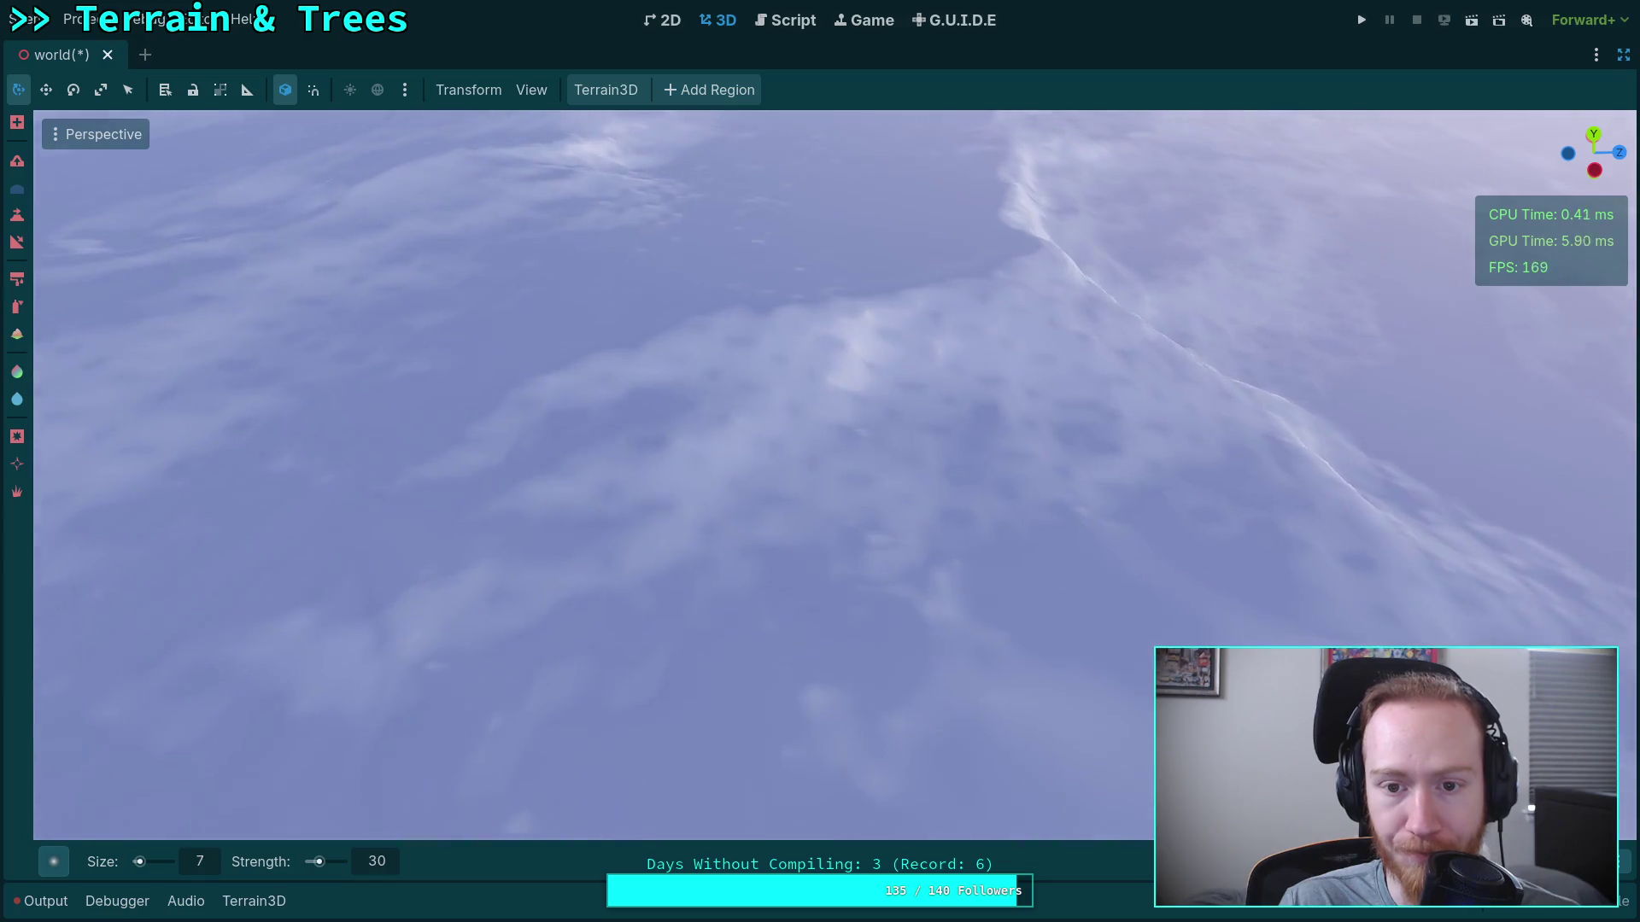
pyautogui.moveTo(700, 355)
pyautogui.mouseDown()
pyautogui.moveTo(817, 346)
pyautogui.moveTo(772, 362)
pyautogui.mouseUp()
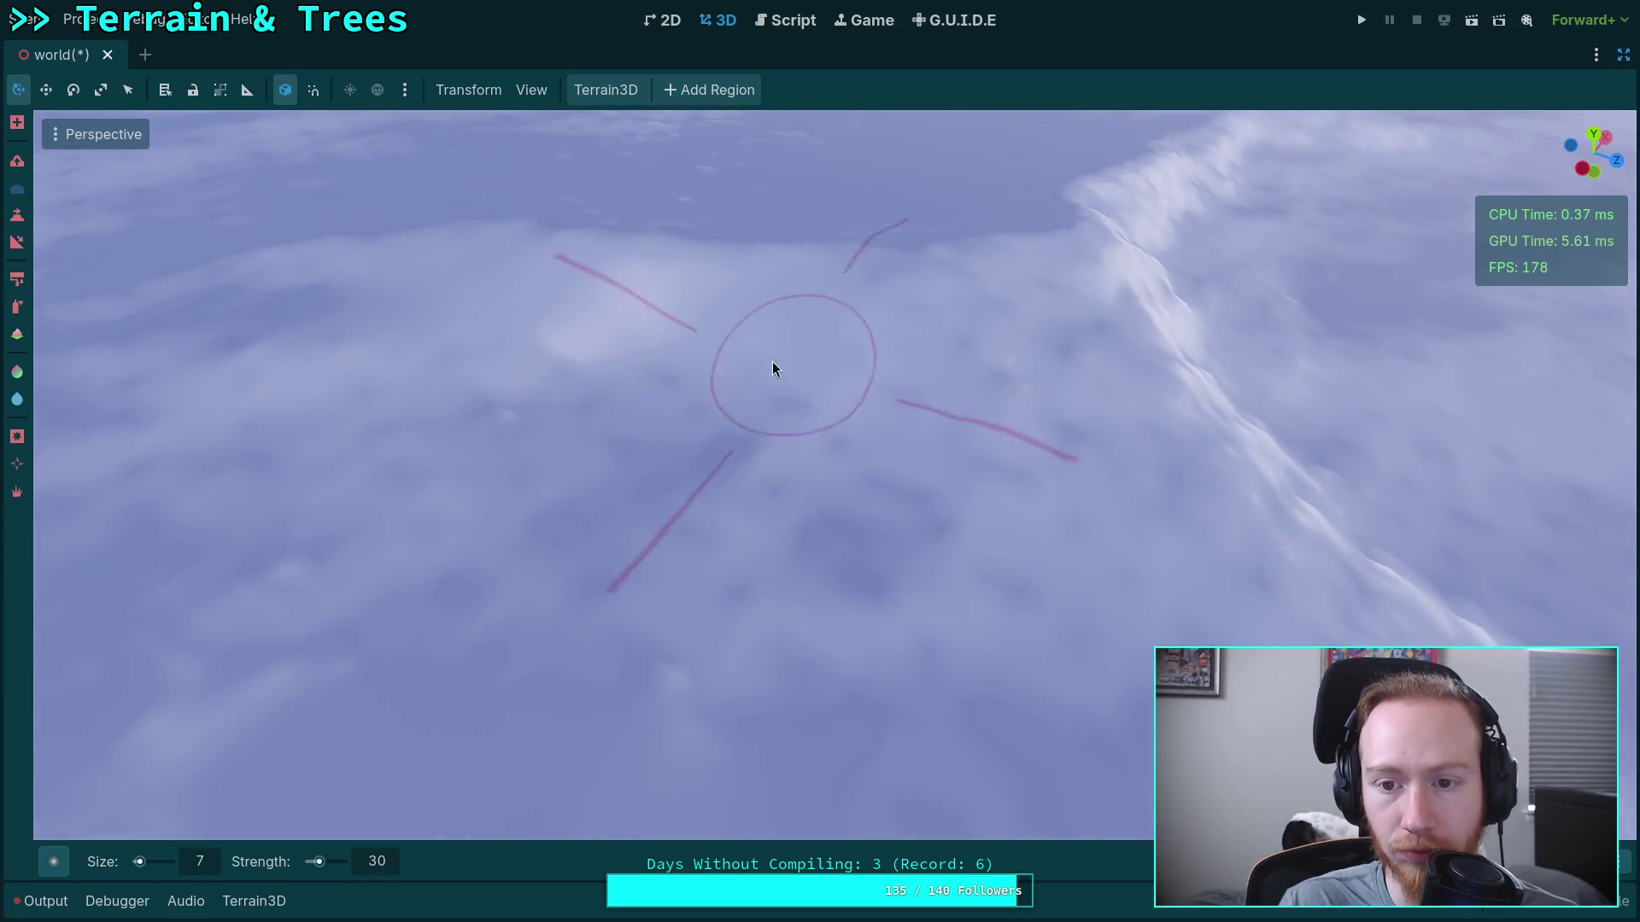
pyautogui.moveTo(1182, 488)
pyautogui.mouseDown()
pyautogui.moveTo(956, 538)
pyautogui.moveTo(516, 710)
pyautogui.mouseUp()
# Swing the view across the hills to look at other stretches of terrain.
pyautogui.moveTo(919, 458)
pyautogui.mouseDown()
pyautogui.moveTo(1000, 493)
pyautogui.moveTo(620, 452)
pyautogui.mouseUp()
pyautogui.moveTo(928, 439); pyautogui.dragTo(1102, 392)
pyautogui.moveTo(588, 604); pyautogui.dragTo(603, 613)
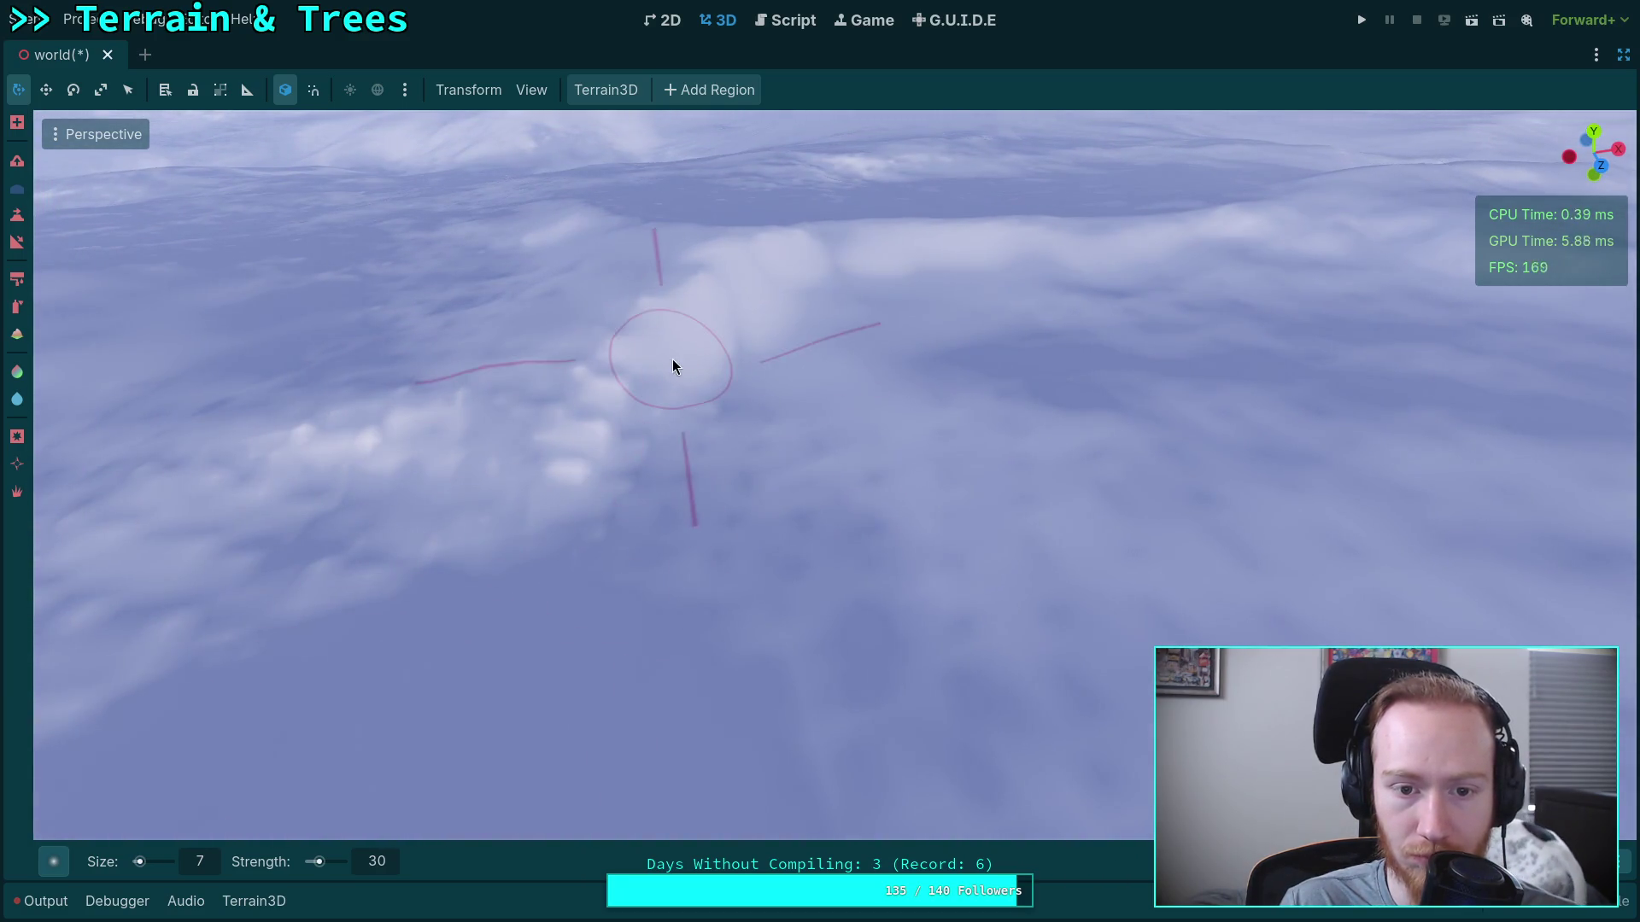
pyautogui.moveTo(669, 418); pyautogui.dragTo(608, 367)
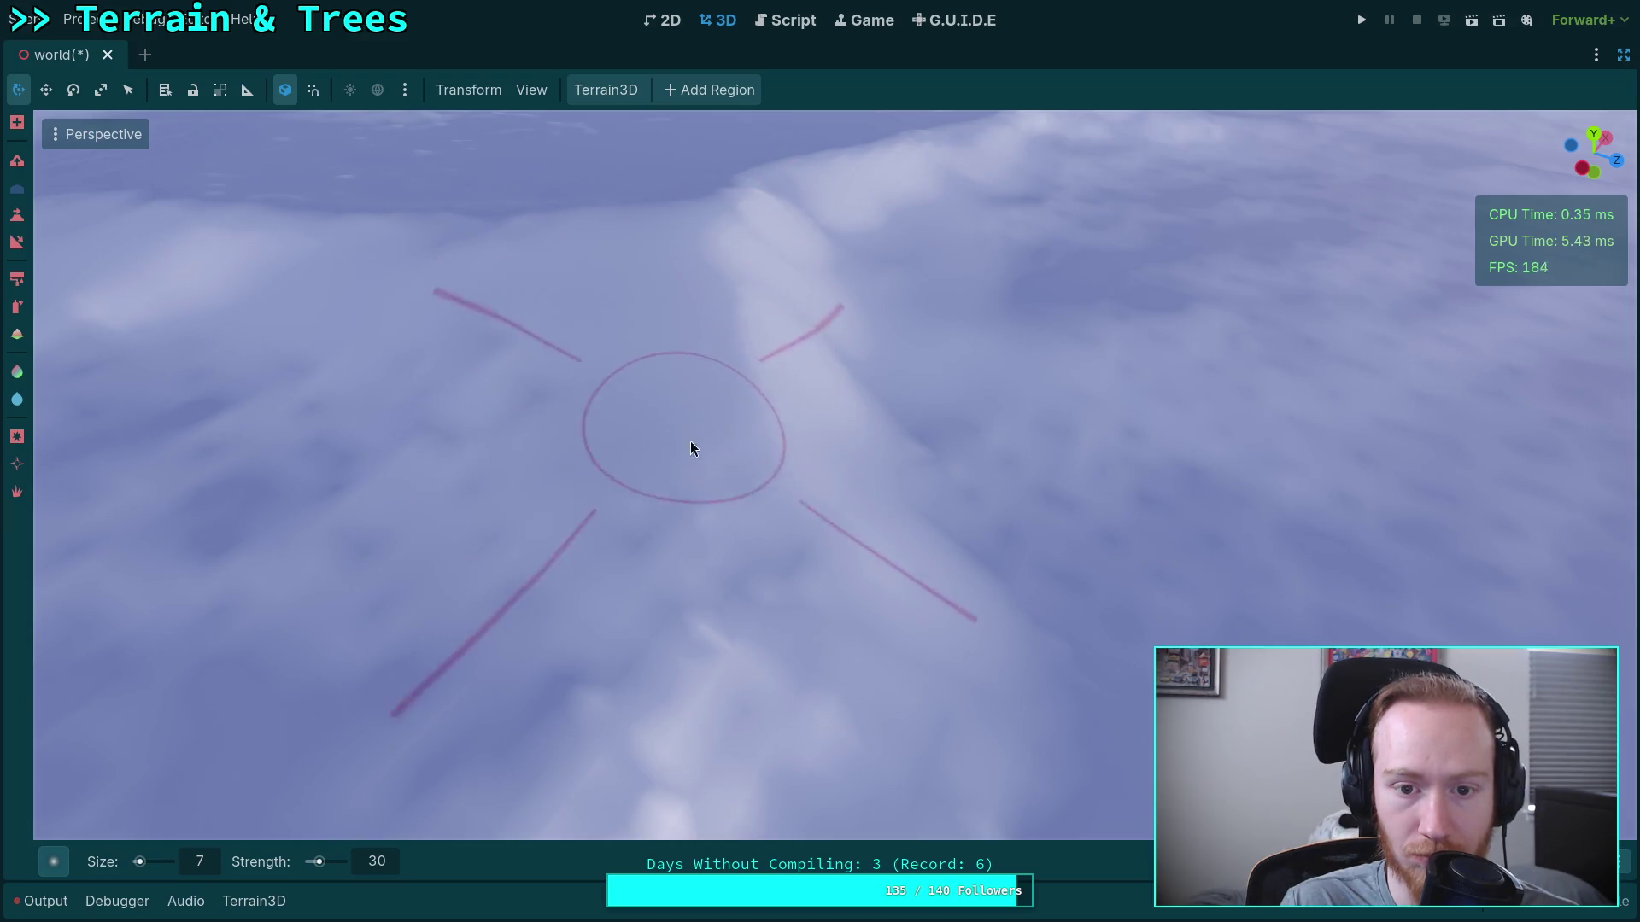
pyautogui.moveTo(787, 698); pyautogui.dragTo(769, 649)
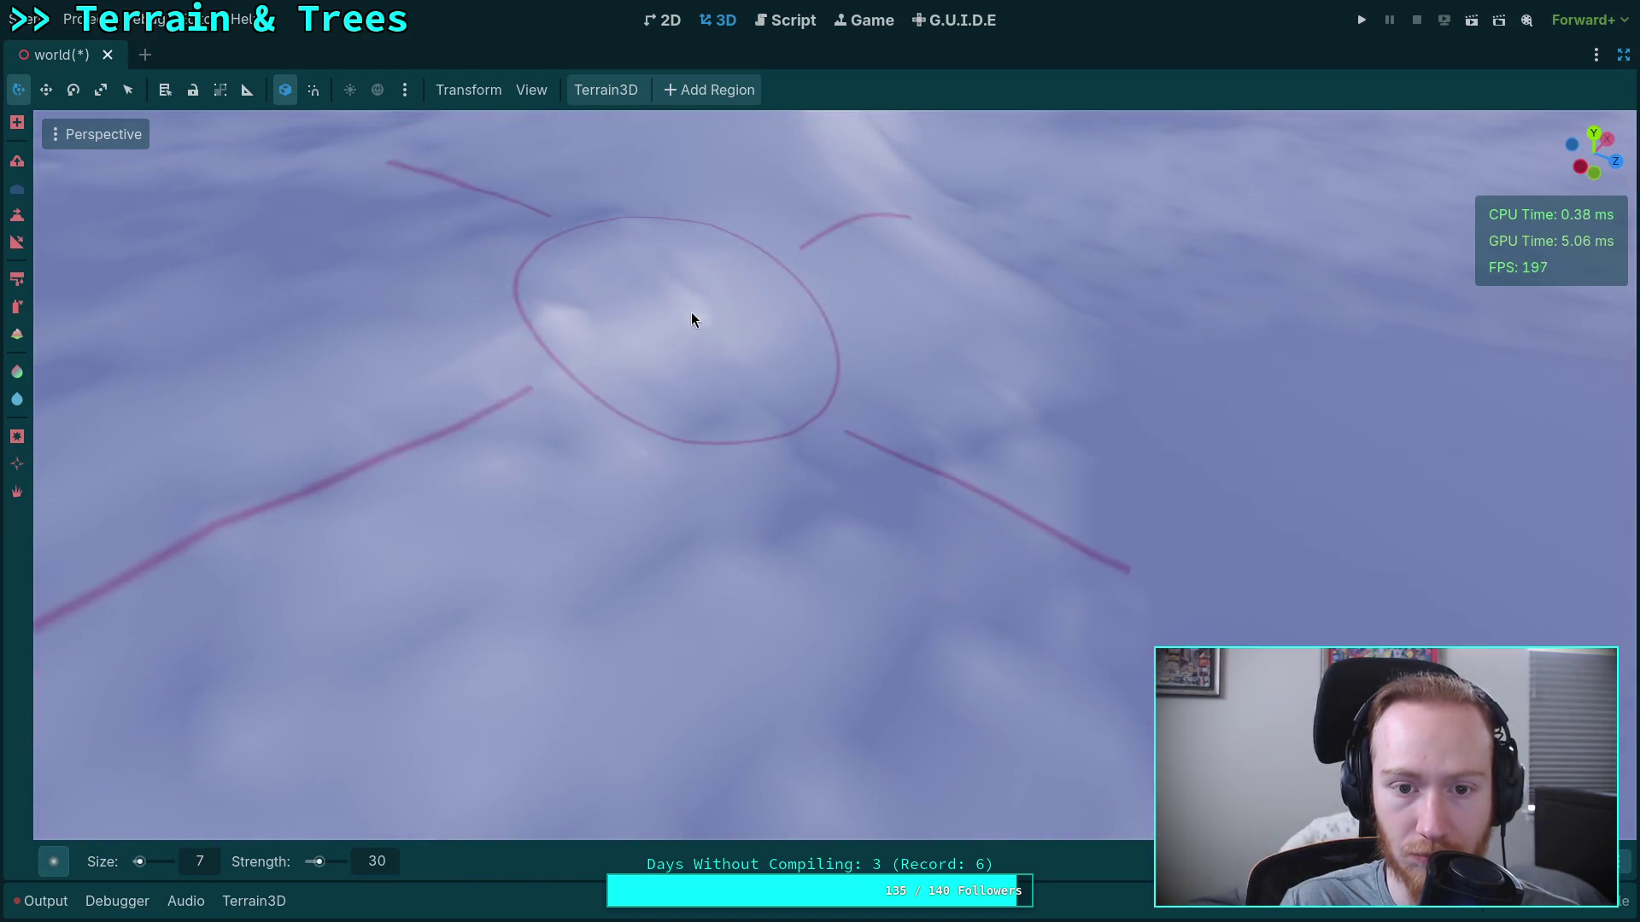
pyautogui.moveTo(751, 329)
pyautogui.mouseDown()
pyautogui.moveTo(758, 307)
pyautogui.moveTo(777, 317)
pyautogui.mouseUp()
pyautogui.moveTo(420, 290); pyautogui.dragTo(682, 497)
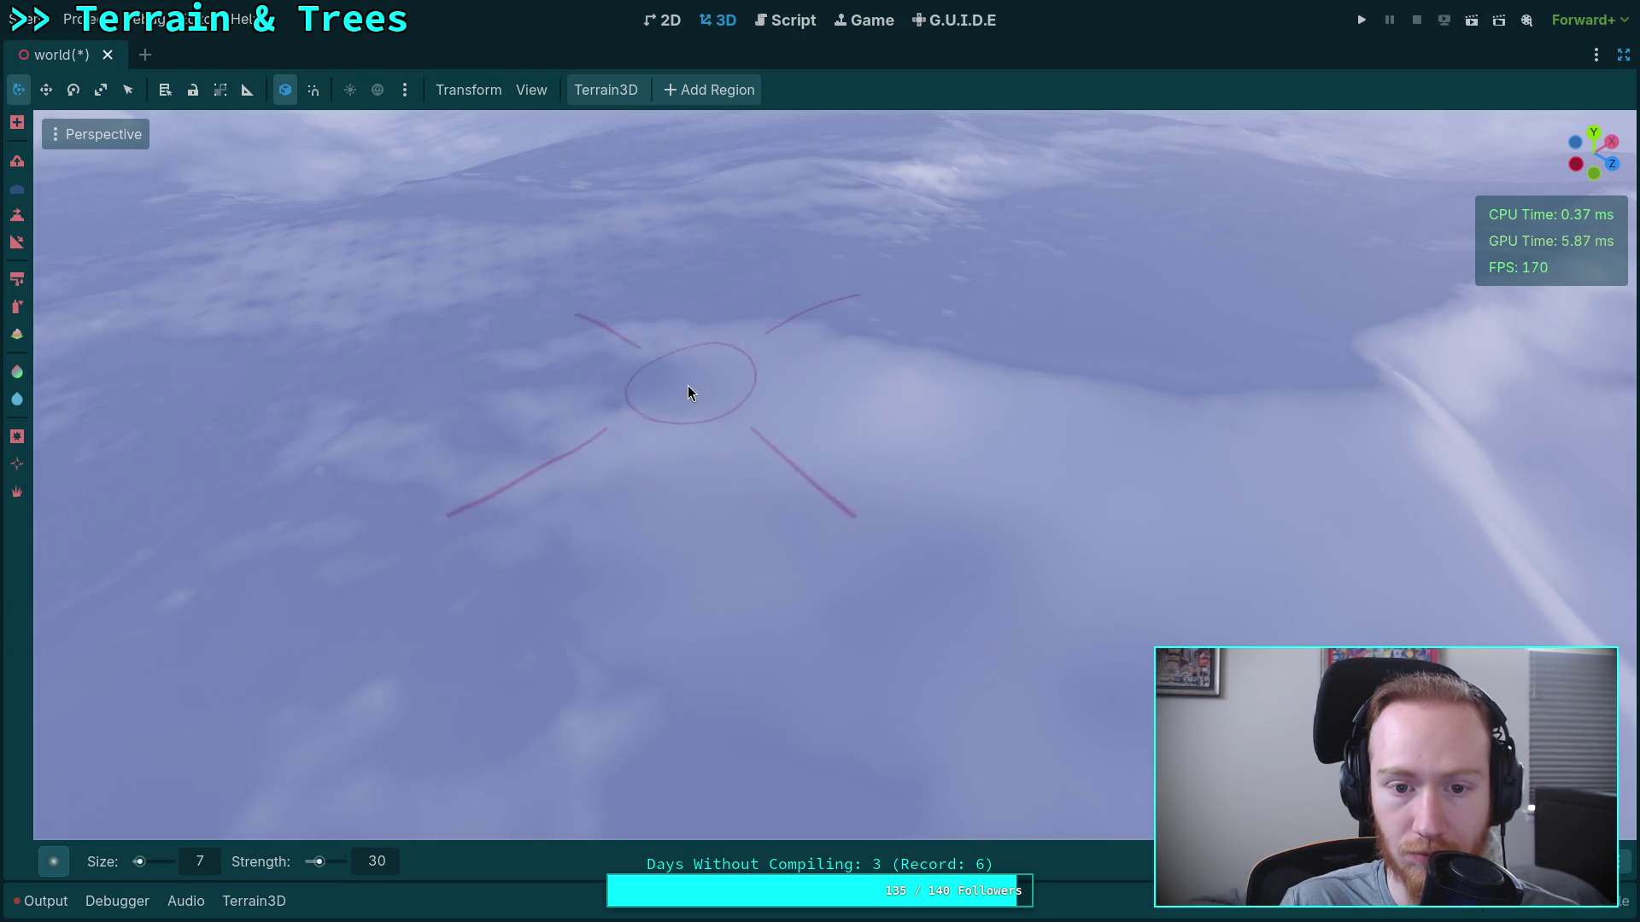
# Rotate around the snowy ridge and sweep the view across the landscape.
pyautogui.moveTo(489, 485); pyautogui.dragTo(780, 455)
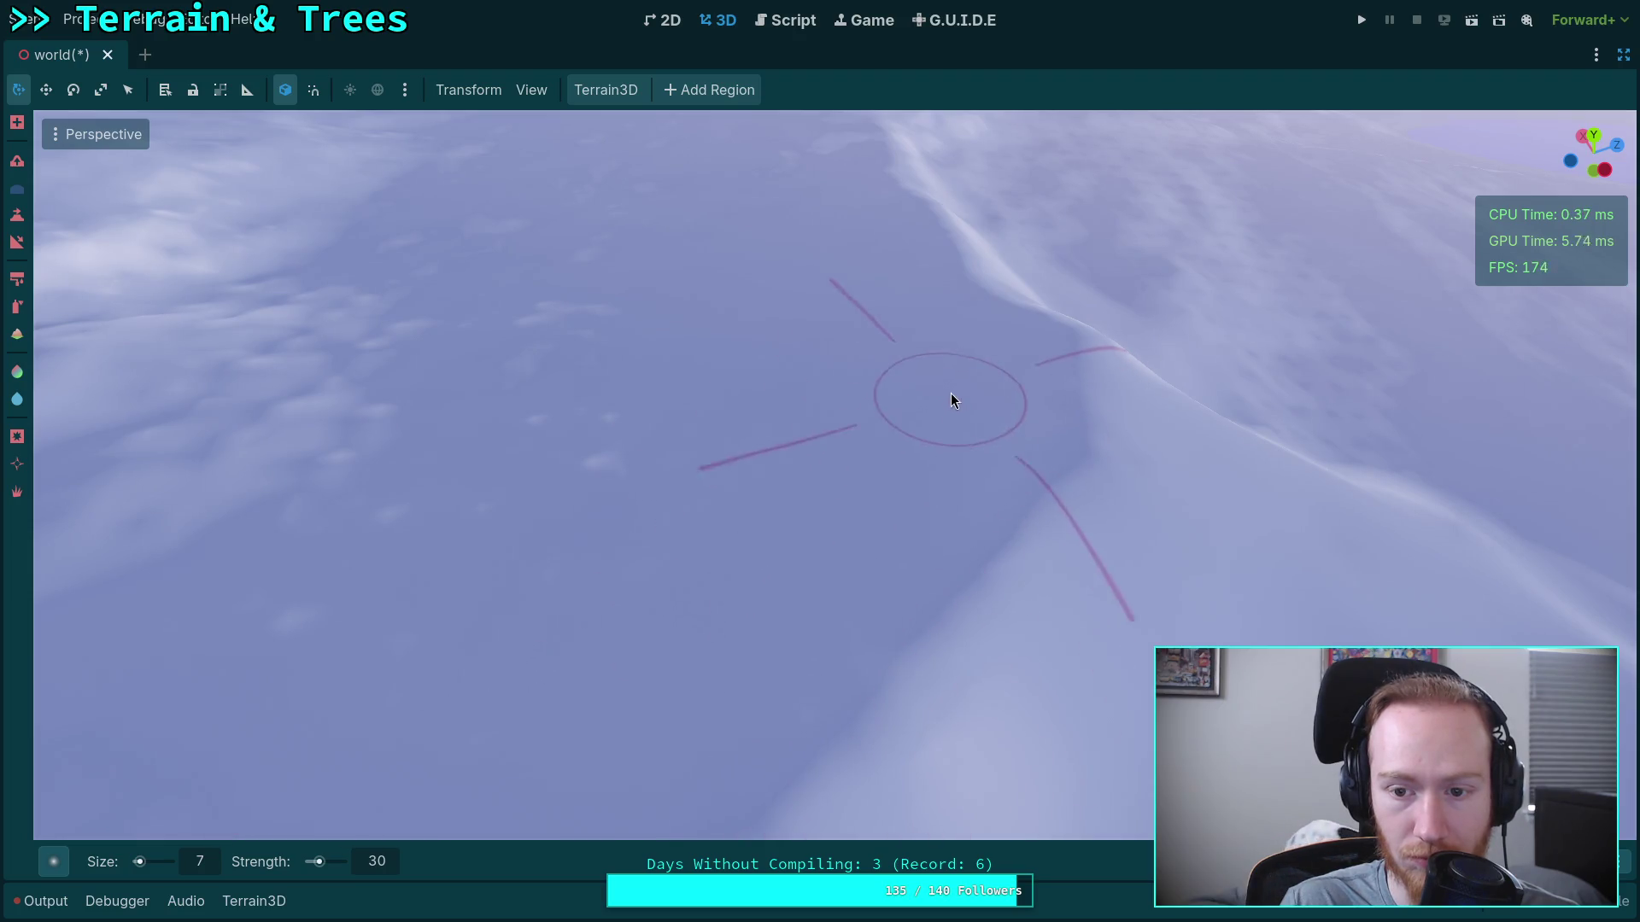
pyautogui.moveTo(731, 390); pyautogui.dragTo(576, 397)
pyautogui.moveTo(451, 455); pyautogui.dragTo(398, 478)
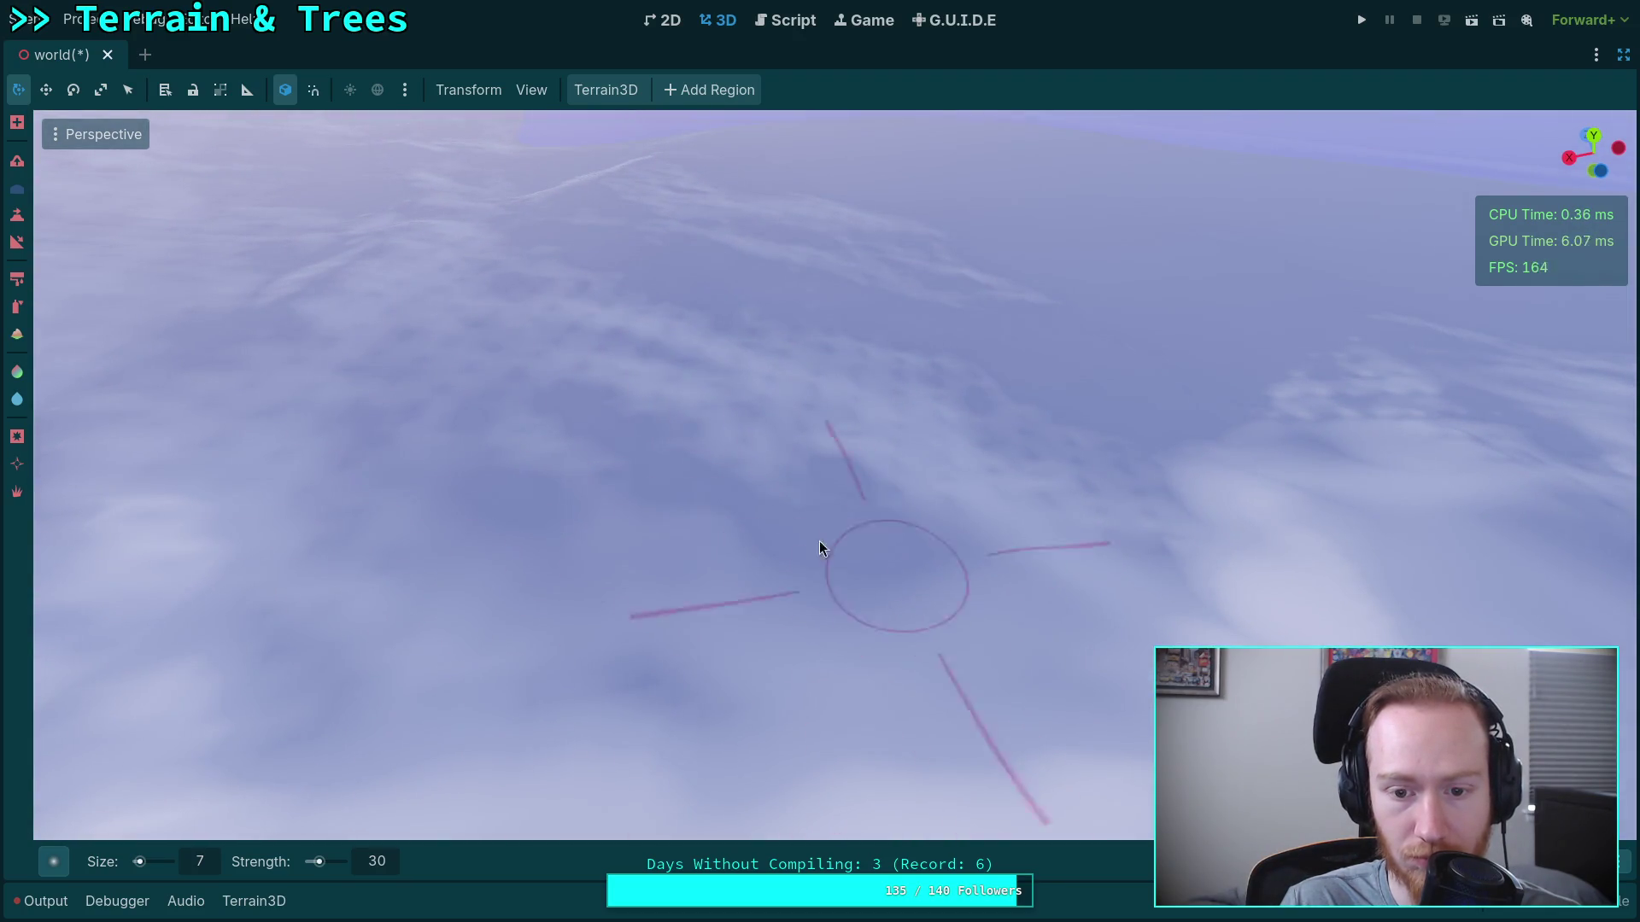
pyautogui.moveTo(1069, 488); pyautogui.dragTo(1002, 488)
pyautogui.moveTo(726, 341); pyautogui.dragTo(725, 311)
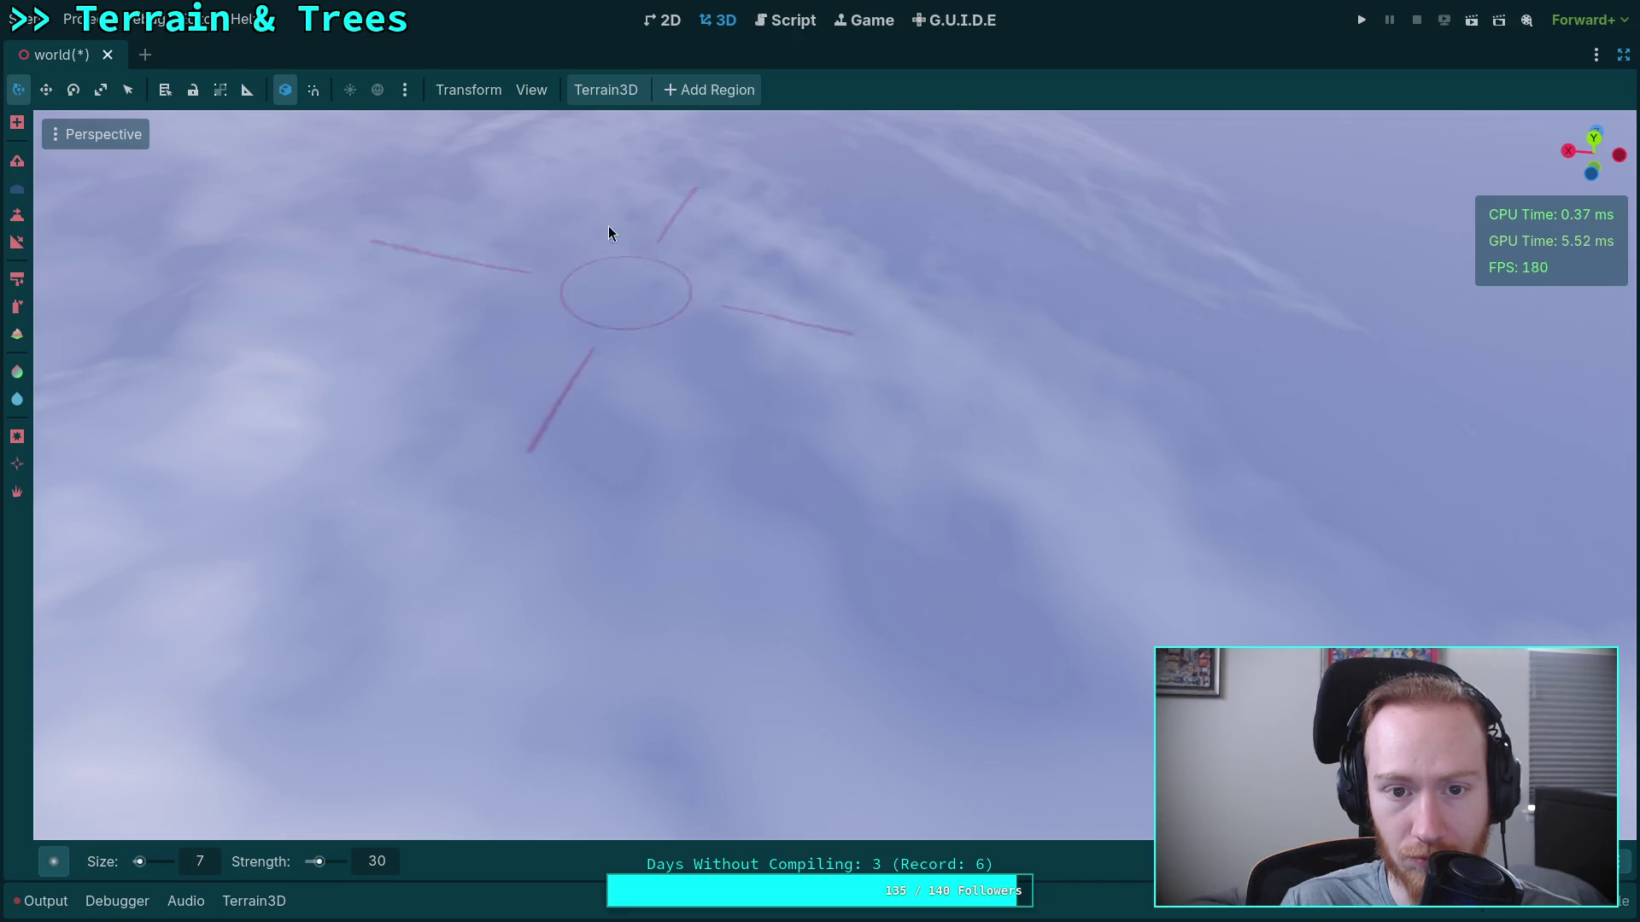
pyautogui.moveTo(919, 301)
pyautogui.mouseDown()
pyautogui.moveTo(904, 293)
pyautogui.moveTo(945, 351)
pyautogui.mouseUp()
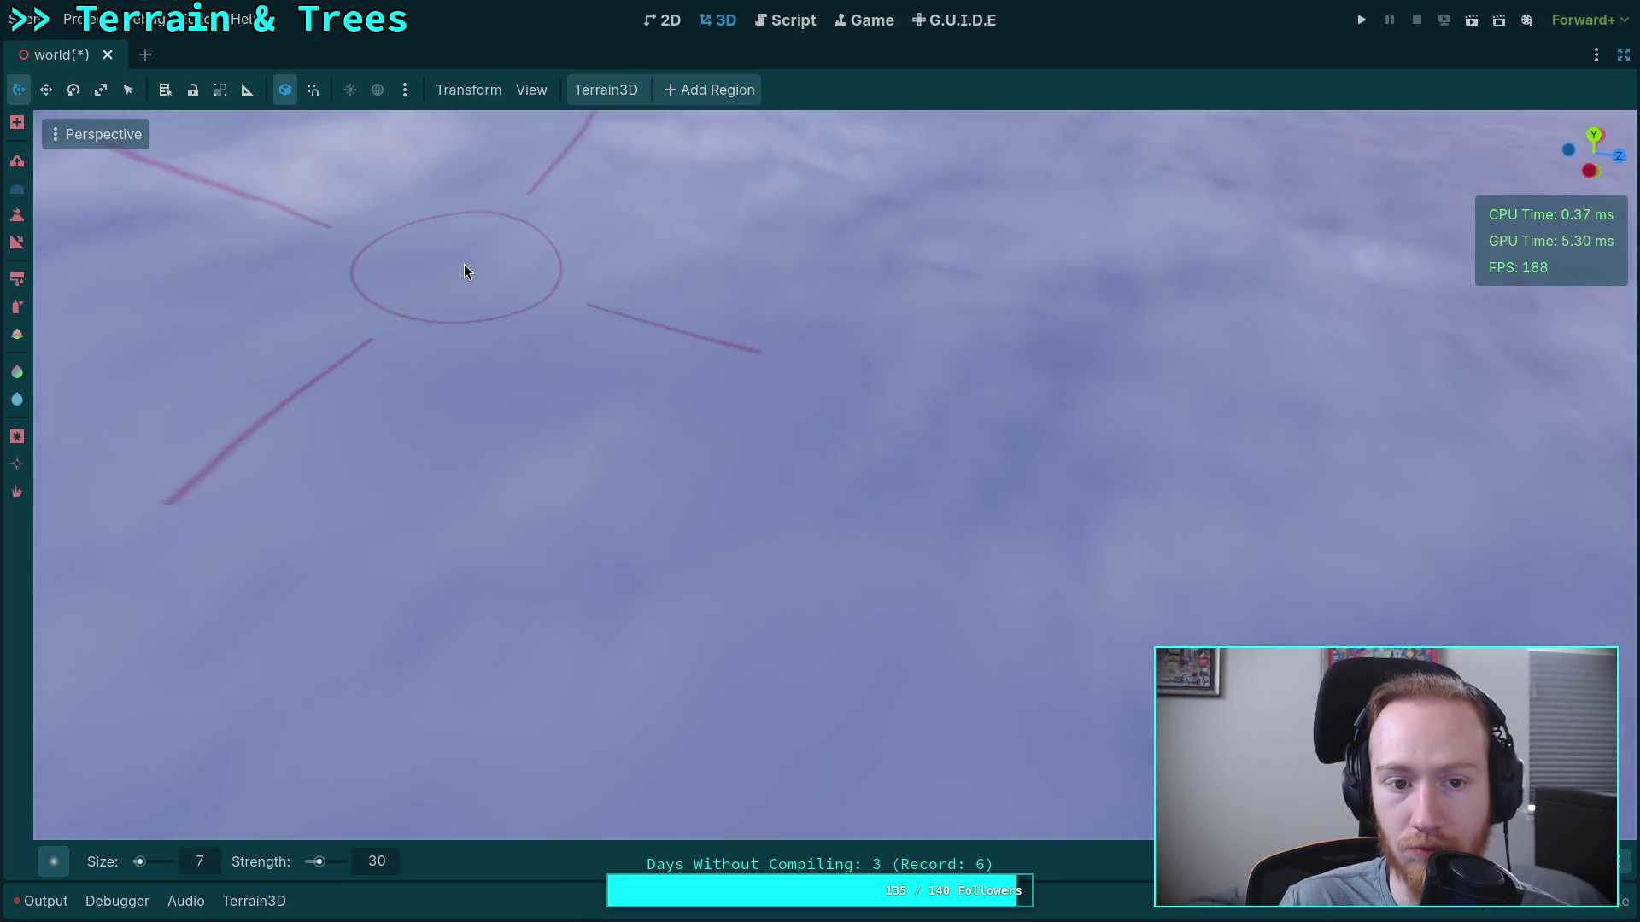
# Fly across the landscape from the sculpted area to a stretch of plain, untouched terrain.
pyautogui.moveTo(1051, 344)
pyautogui.mouseDown()
pyautogui.moveTo(892, 525)
pyautogui.moveTo(652, 402)
pyautogui.mouseUp()
pyautogui.moveTo(791, 372)
pyautogui.mouseDown()
pyautogui.moveTo(948, 453)
pyautogui.moveTo(575, 413)
pyautogui.mouseUp()
pyautogui.moveTo(743, 319)
pyautogui.mouseDown()
pyautogui.moveTo(1007, 348)
pyautogui.moveTo(978, 329)
pyautogui.mouseUp()
pyautogui.moveTo(1115, 340); pyautogui.dragTo(926, 340)
pyautogui.moveTo(966, 395)
pyautogui.mouseDown()
pyautogui.moveTo(549, 340)
pyautogui.moveTo(684, 573)
pyautogui.moveTo(564, 579)
pyautogui.moveTo(697, 571)
pyautogui.moveTo(650, 605)
pyautogui.mouseUp()
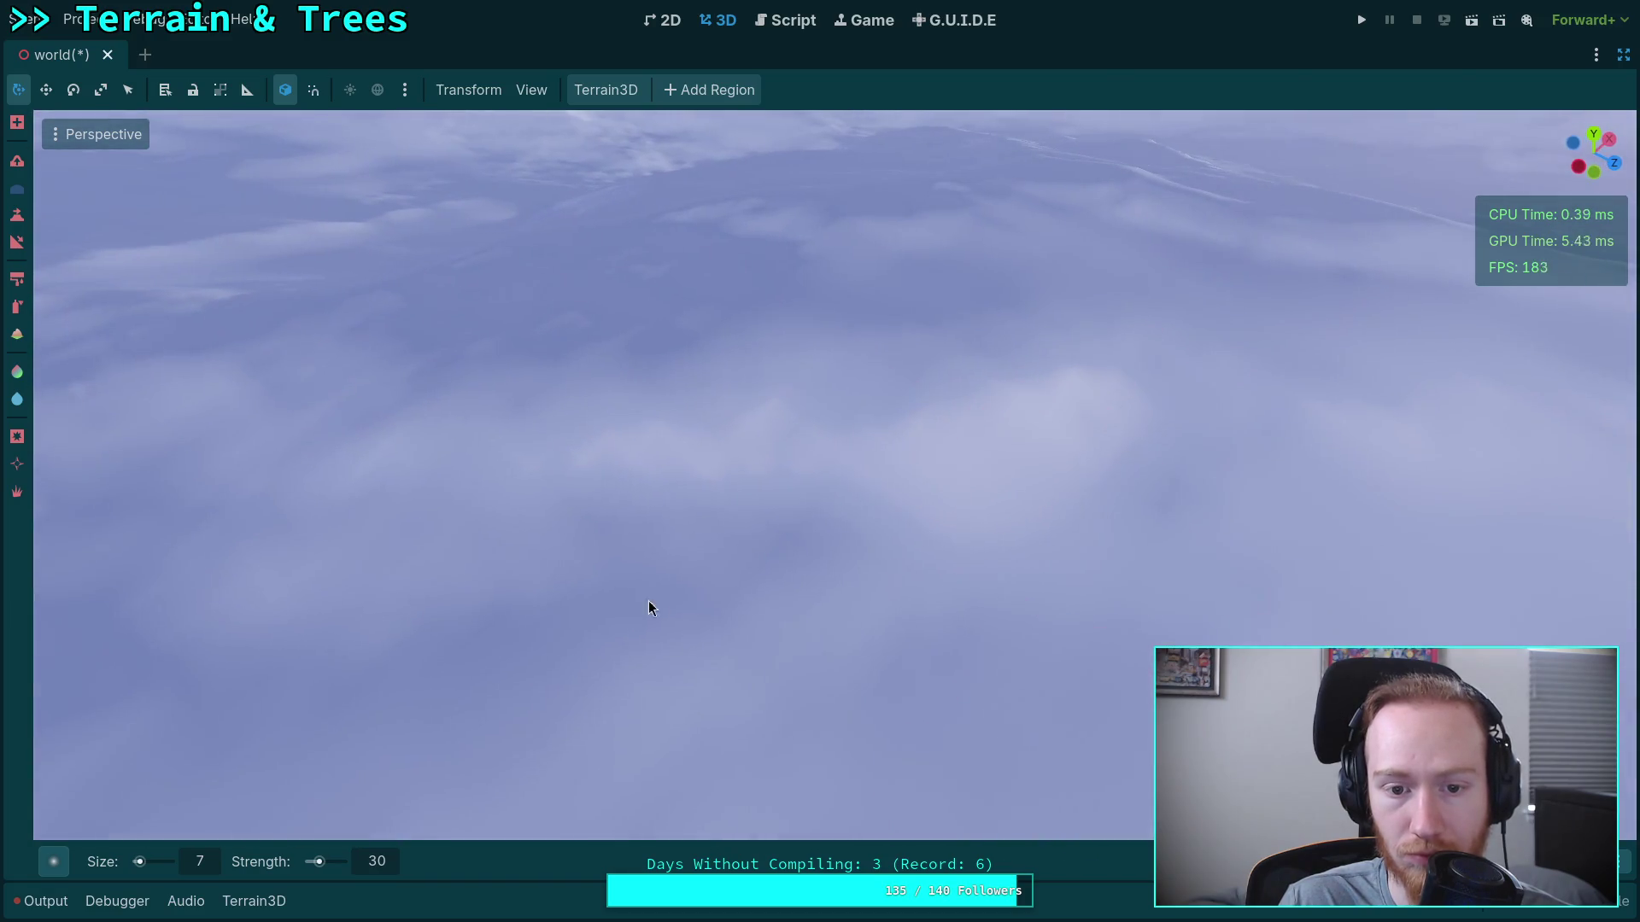
pyautogui.moveTo(696, 496)
pyautogui.mouseDown()
pyautogui.moveTo(553, 440)
pyautogui.moveTo(641, 419)
pyautogui.moveTo(670, 390)
pyautogui.mouseUp()
pyautogui.moveTo(798, 316); pyautogui.dragTo(854, 359)
pyautogui.moveTo(914, 462); pyautogui.dragTo(822, 429)
pyautogui.moveTo(736, 214)
pyautogui.mouseDown()
pyautogui.moveTo(501, 231)
pyautogui.moveTo(590, 322)
pyautogui.mouseUp()
pyautogui.moveTo(597, 541)
pyautogui.mouseDown()
pyautogui.moveTo(513, 470)
pyautogui.moveTo(786, 474)
pyautogui.mouseUp()
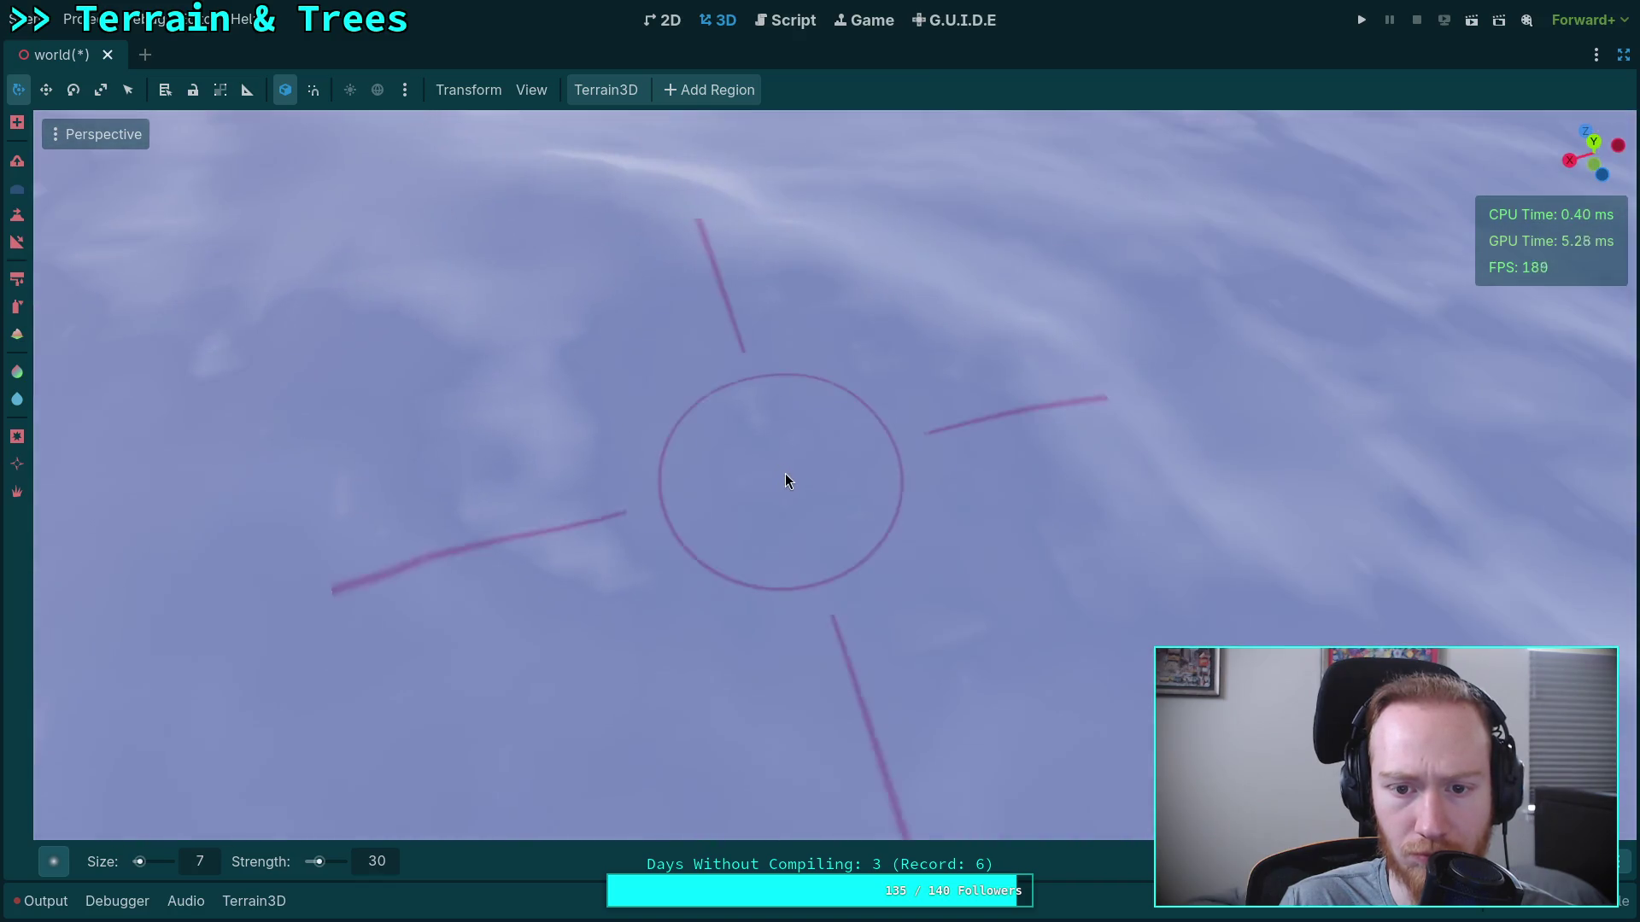
pyautogui.moveTo(659, 494)
pyautogui.mouseDown()
pyautogui.moveTo(487, 385)
pyautogui.moveTo(641, 480)
pyautogui.mouseUp()
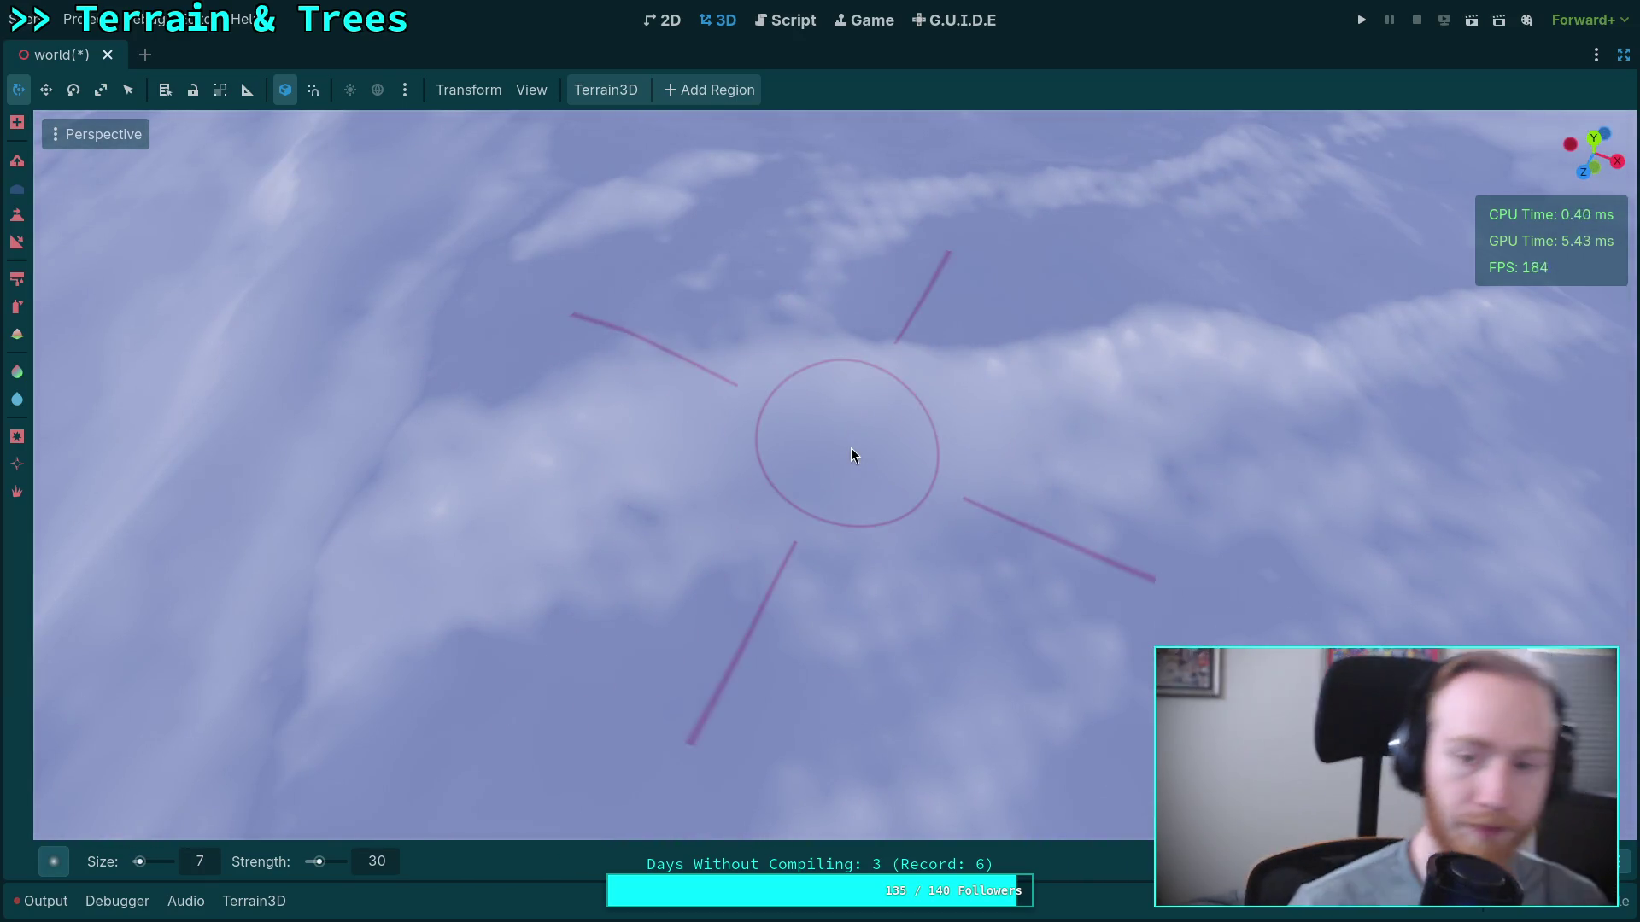
# Sculpt several strokes over the untouched terrain to raise new rolling hills.
pyautogui.moveTo(824, 443); pyautogui.dragTo(726, 462)
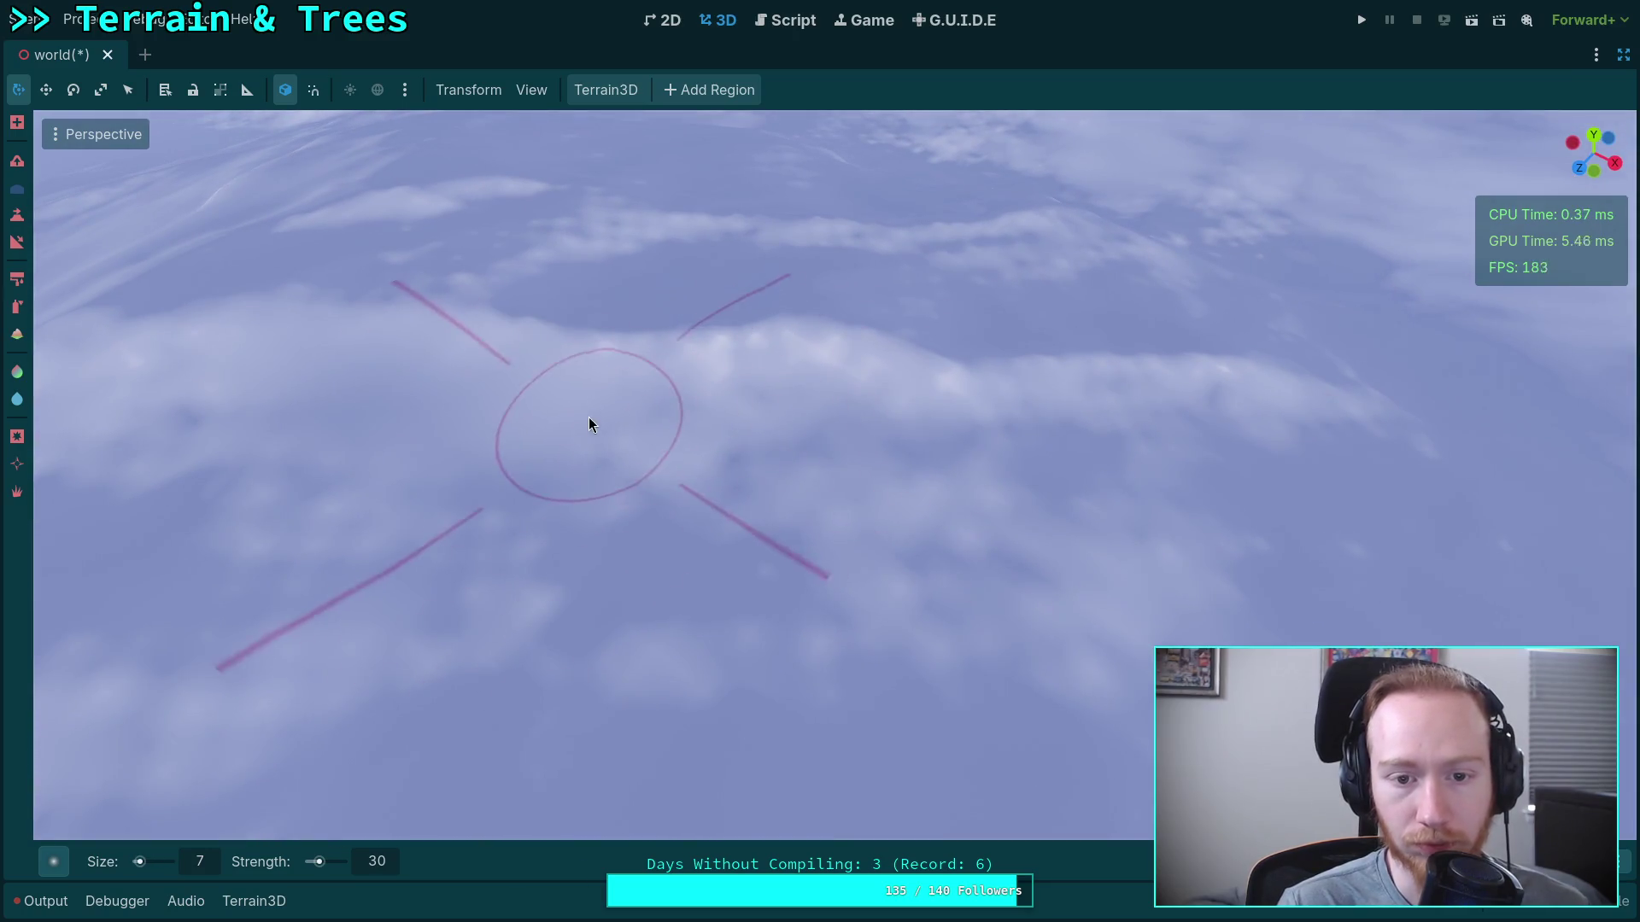
pyautogui.moveTo(1144, 432); pyautogui.dragTo(1155, 434)
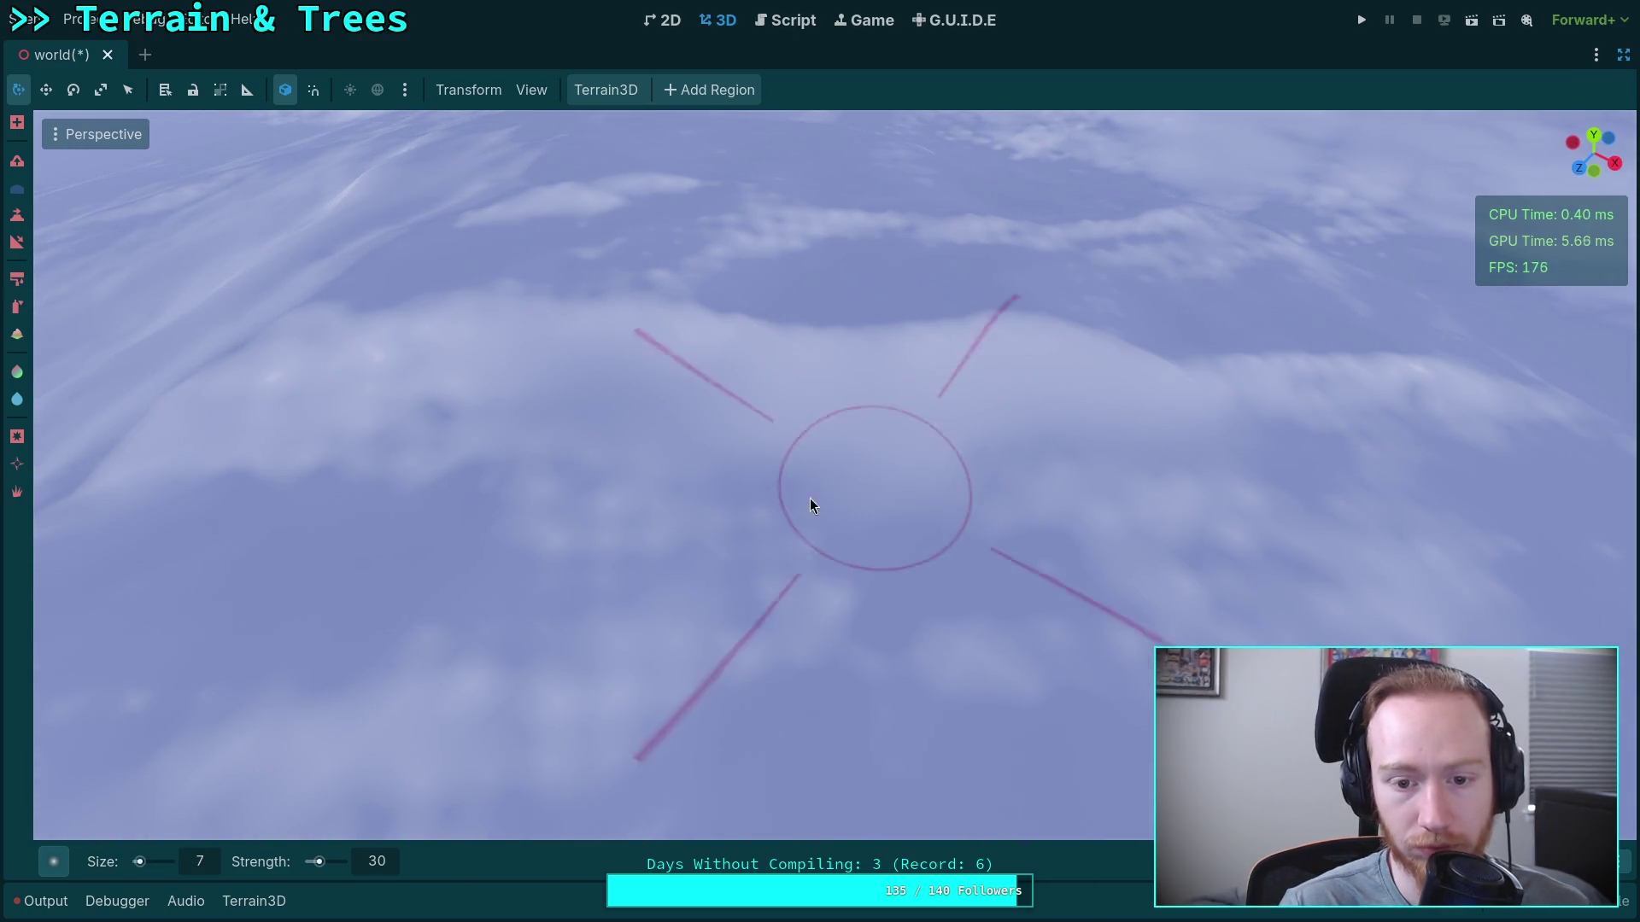
pyautogui.moveTo(792, 555); pyautogui.dragTo(903, 542)
pyautogui.moveTo(887, 714)
pyautogui.mouseDown()
pyautogui.moveTo(802, 435)
pyautogui.moveTo(569, 444)
pyautogui.mouseUp()
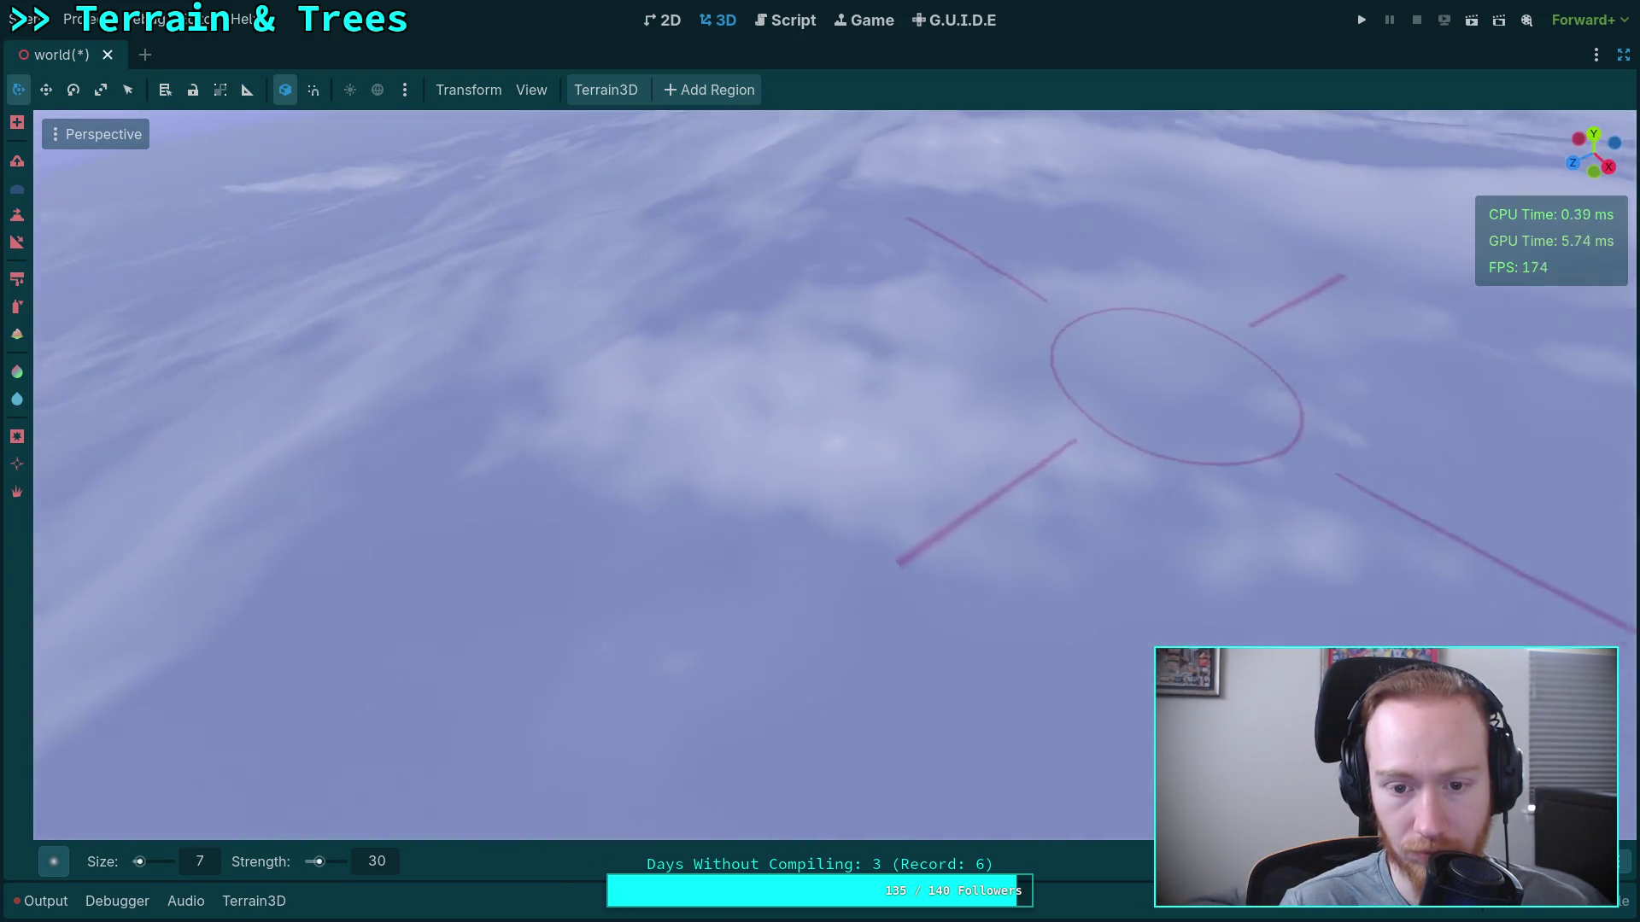
# Move in on another terrain area and add a short sculpt stroke there.
pyautogui.moveTo(833, 356)
pyautogui.mouseDown()
pyautogui.moveTo(752, 445)
pyautogui.moveTo(803, 436)
pyautogui.moveTo(828, 479)
pyautogui.mouseUp()
pyautogui.scroll(2, 769, 428)
pyautogui.scroll(2, 803, 435)
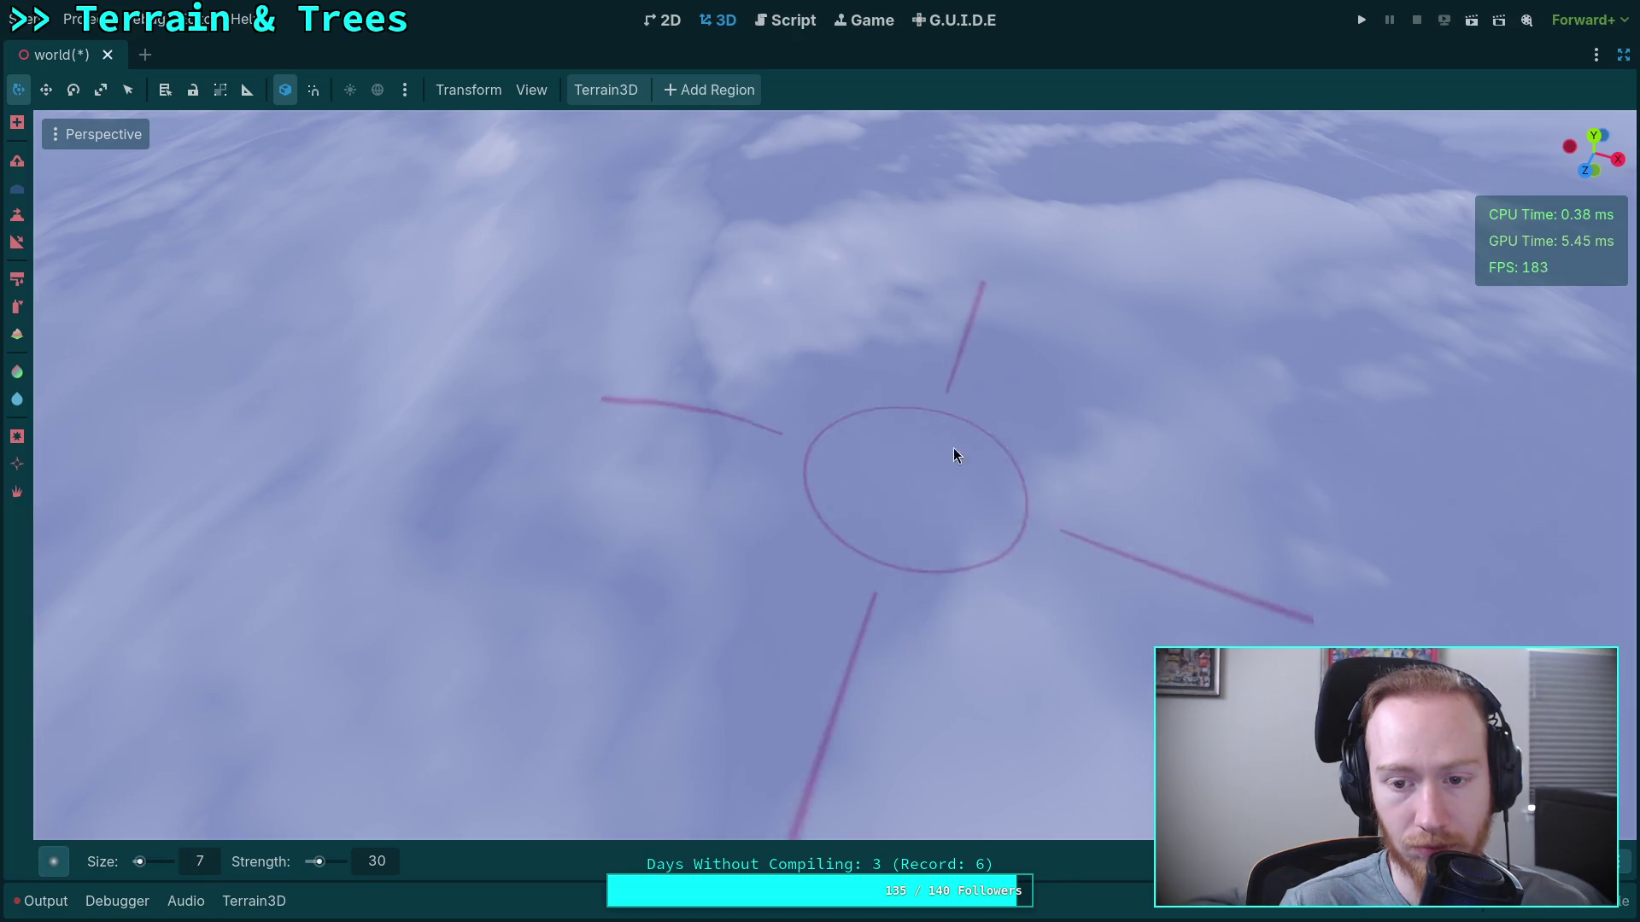
pyautogui.moveTo(991, 407); pyautogui.dragTo(983, 367)
pyautogui.moveTo(751, 401); pyautogui.dragTo(750, 397)
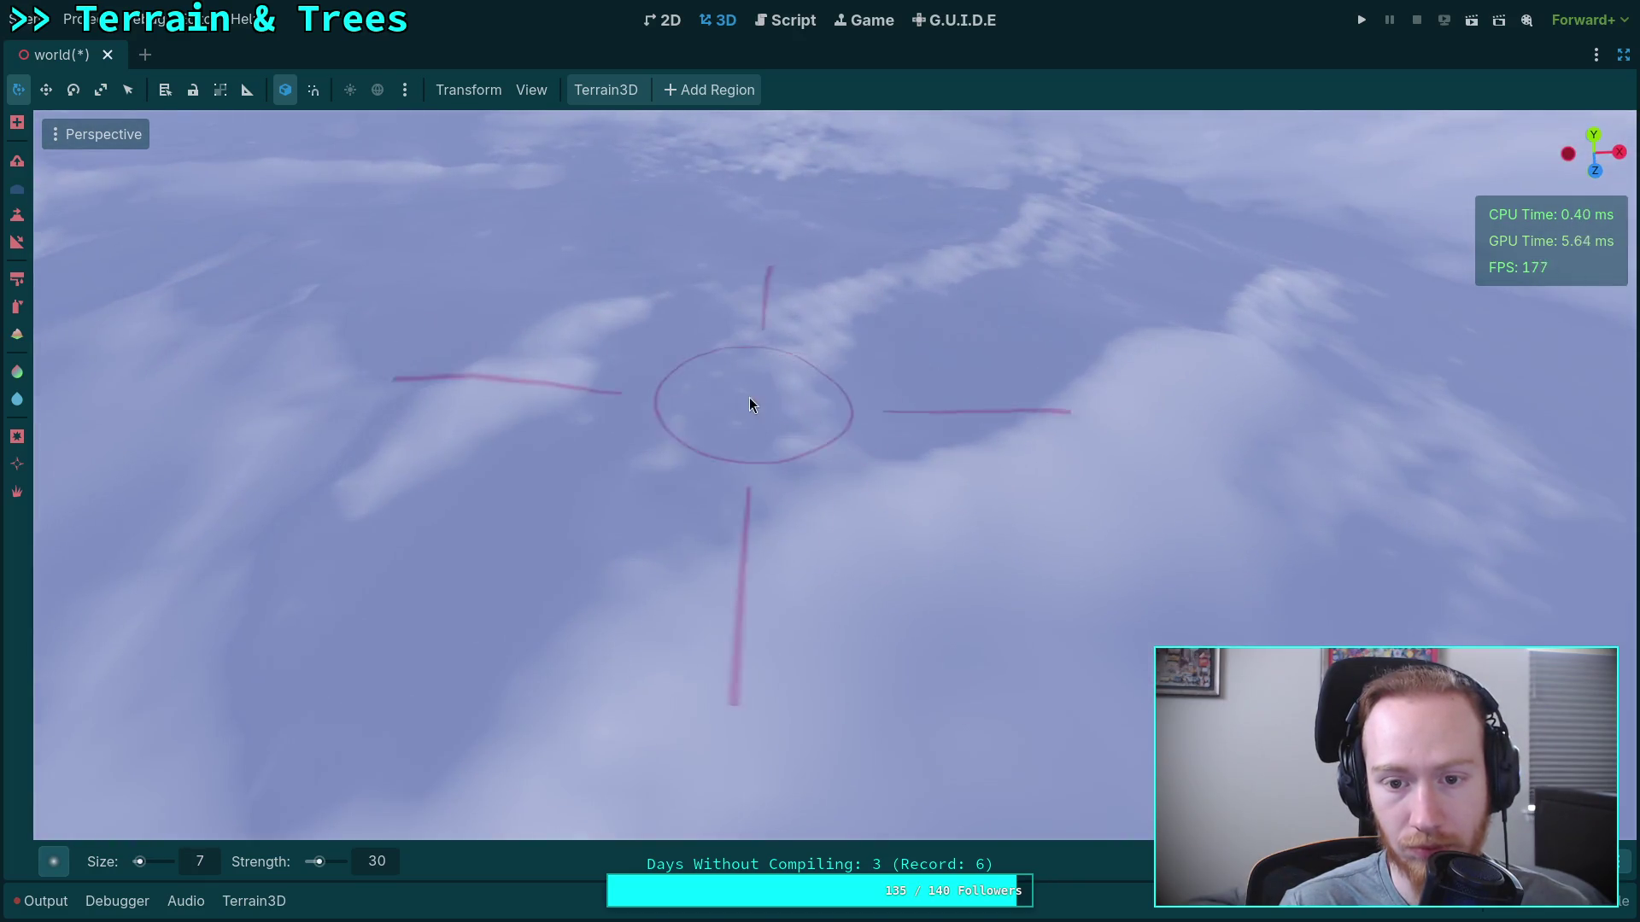
pyautogui.moveTo(791, 345)
pyautogui.mouseDown()
pyautogui.moveTo(758, 489)
pyautogui.moveTo(980, 351)
pyautogui.moveTo(710, 494)
pyautogui.moveTo(752, 259)
pyautogui.moveTo(761, 385)
pyautogui.moveTo(655, 377)
pyautogui.mouseUp()
# Swing the view out over the rippled snowy slopes toward the distant horizon.
pyautogui.moveTo(780, 502)
pyautogui.mouseDown()
pyautogui.moveTo(769, 585)
pyautogui.moveTo(571, 521)
pyautogui.mouseUp()
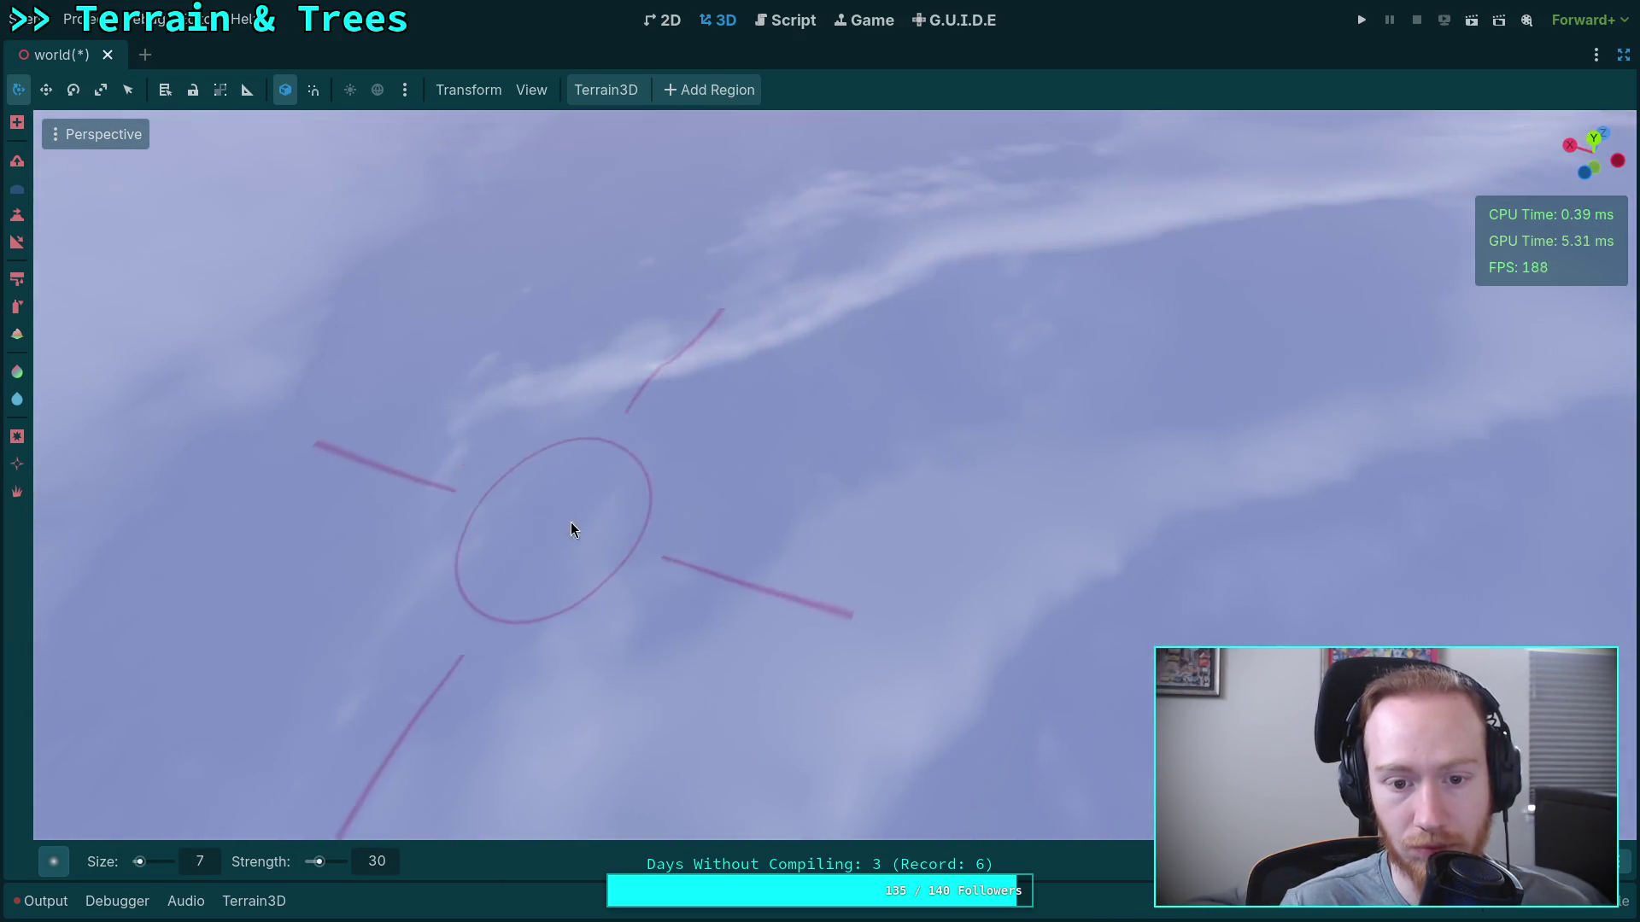
pyautogui.moveTo(1081, 319); pyautogui.dragTo(1059, 414)
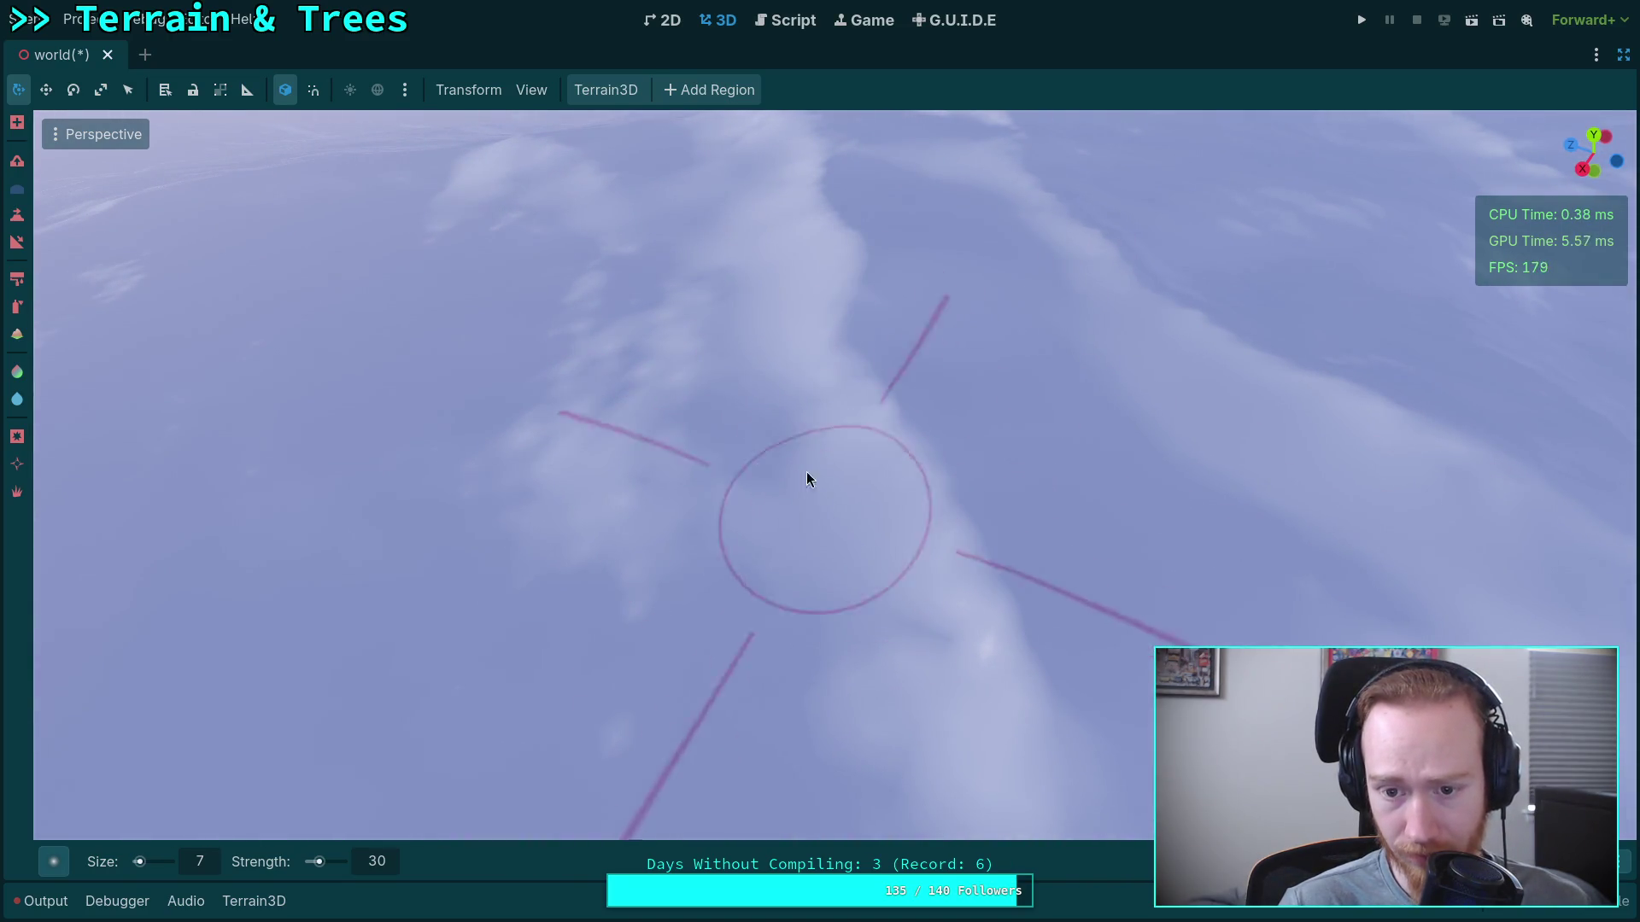
pyautogui.moveTo(893, 637); pyautogui.dragTo(1165, 586)
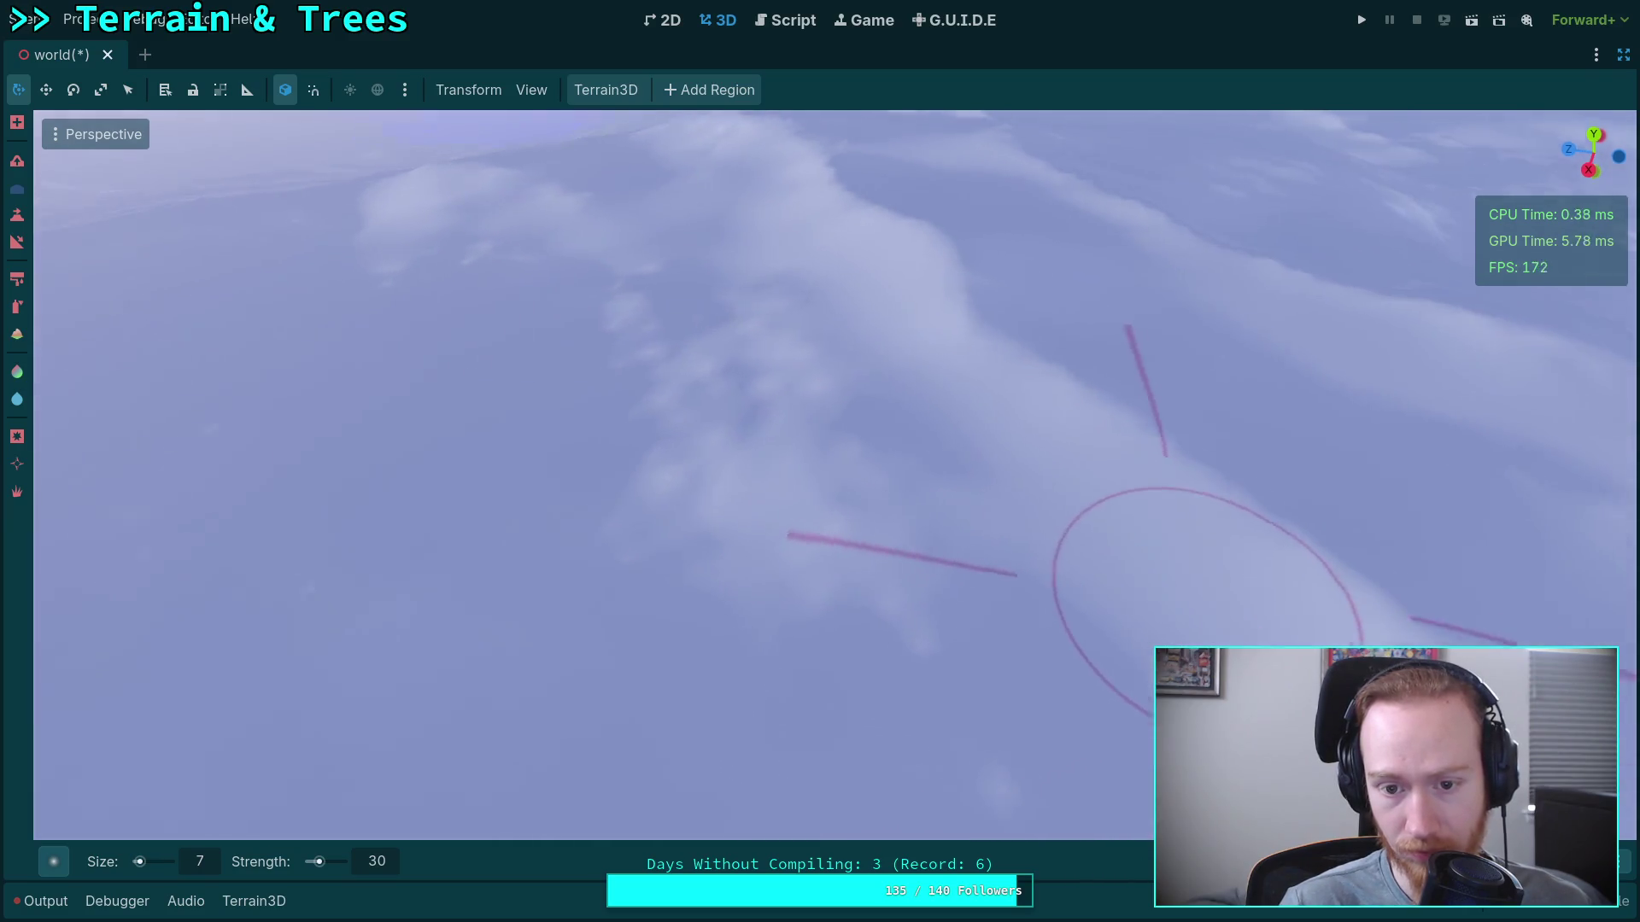
pyautogui.moveTo(844, 540)
pyautogui.mouseDown()
pyautogui.moveTo(840, 435)
pyautogui.moveTo(795, 479)
pyautogui.mouseUp()
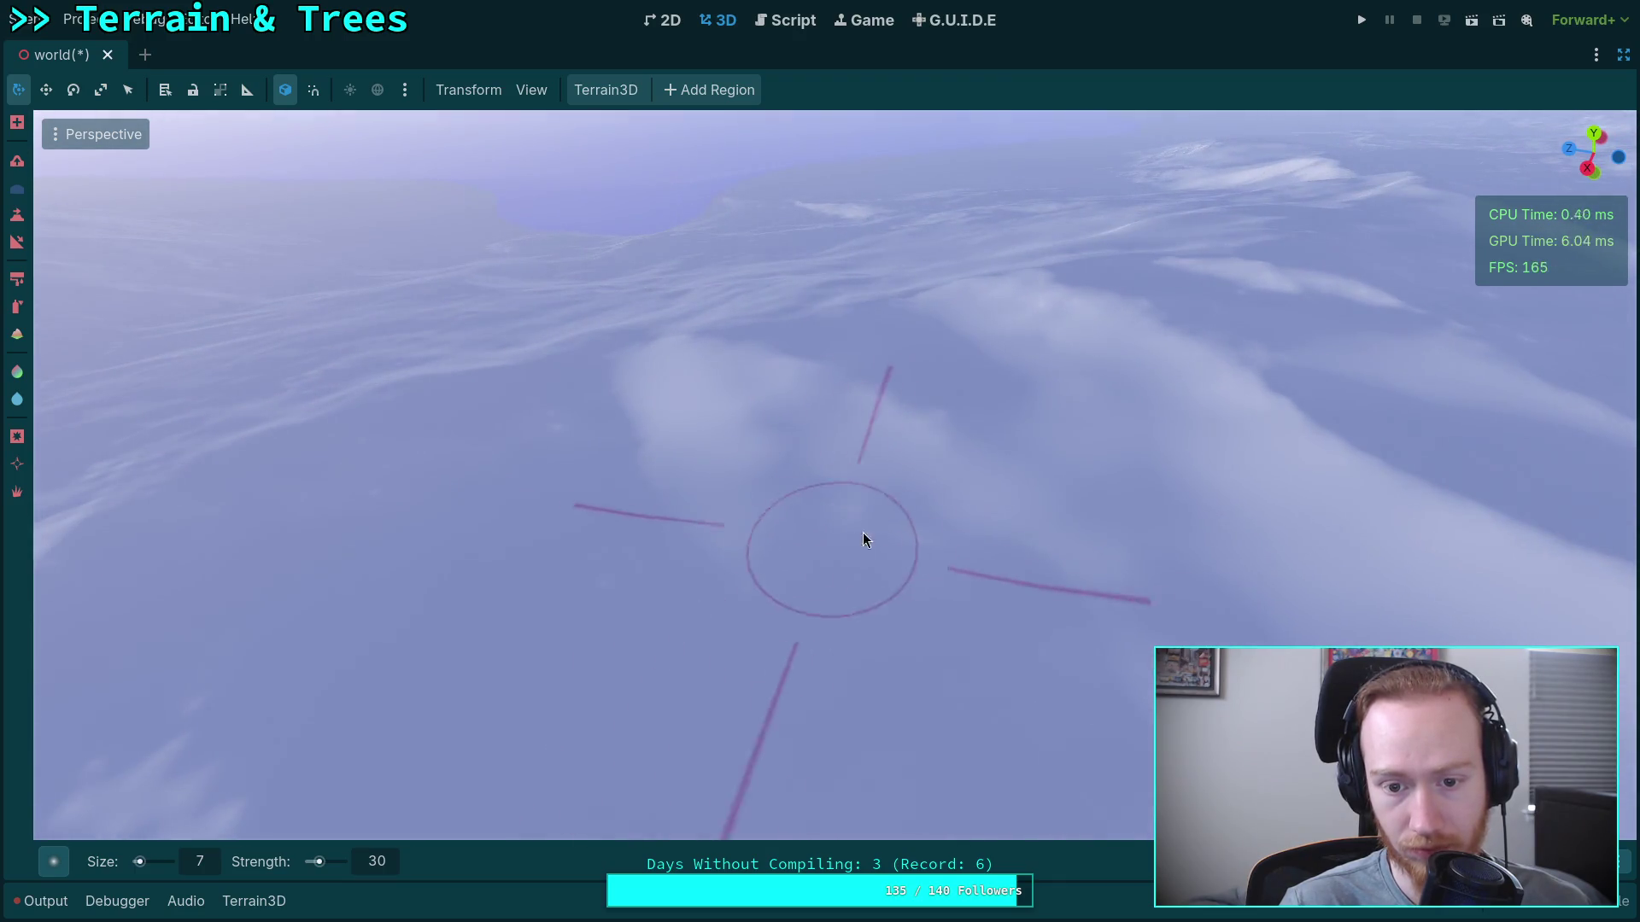